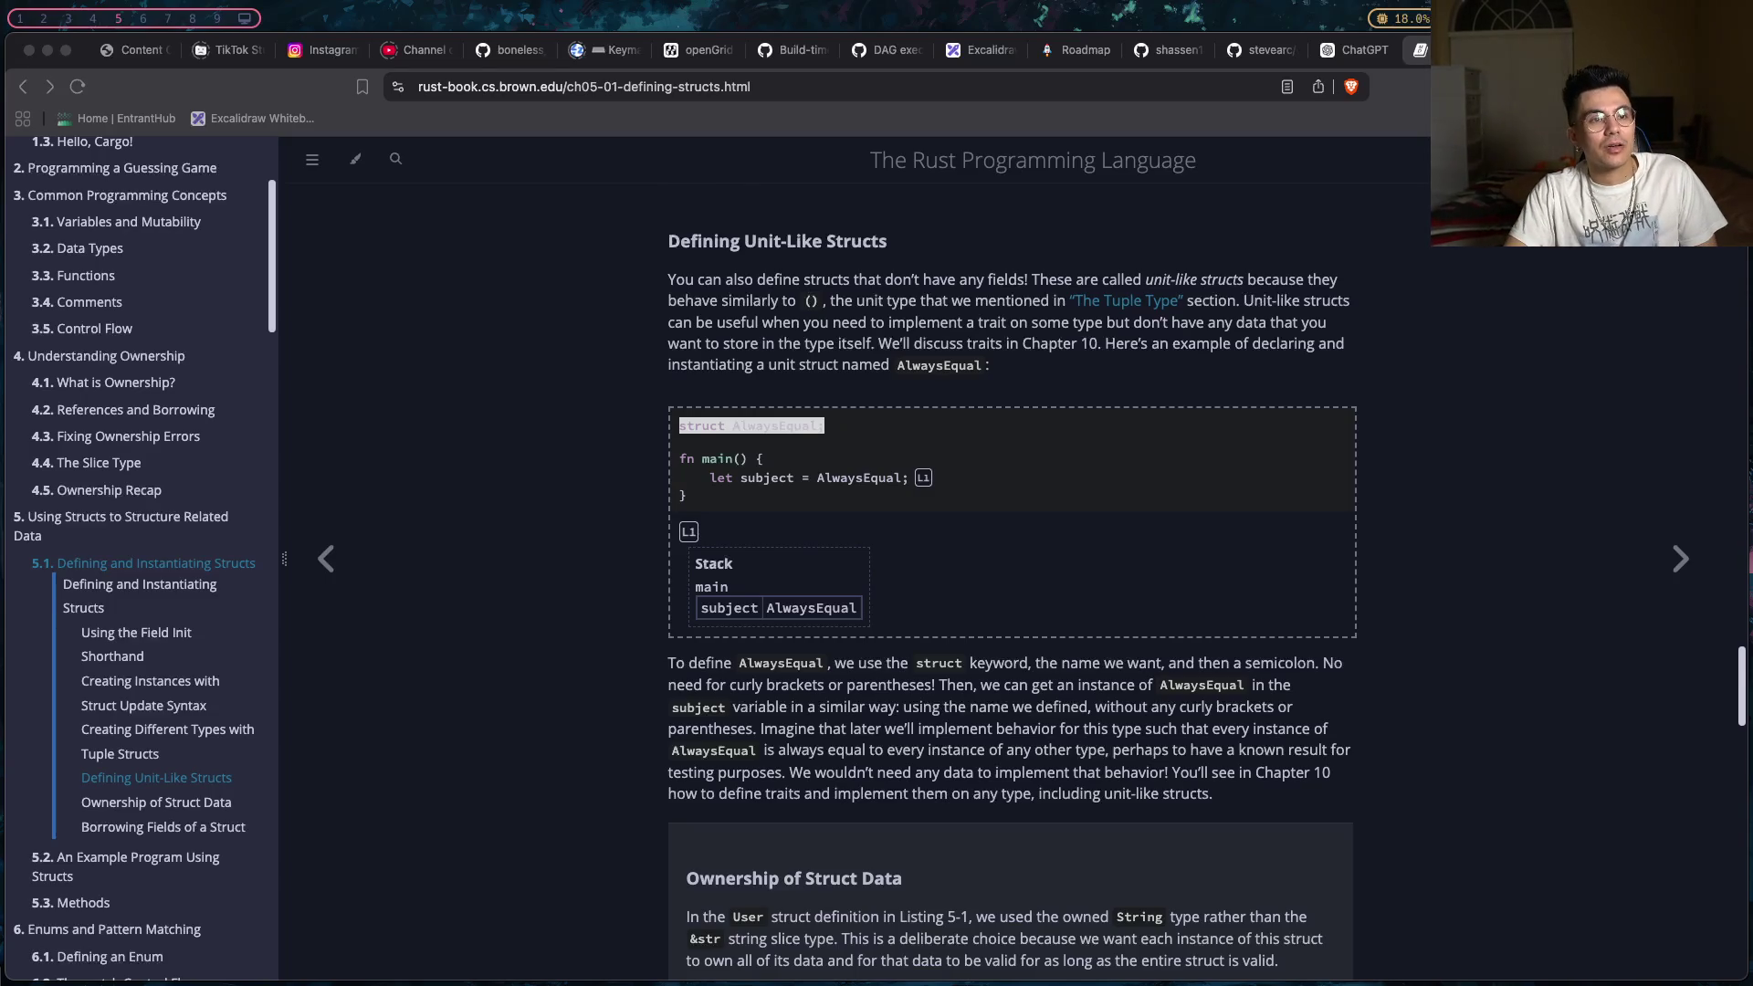
- Open chatgpt.com in a new tab and draft a question asking for a Windows Valgrind equivalent for C++ leak checks
key(super+t)
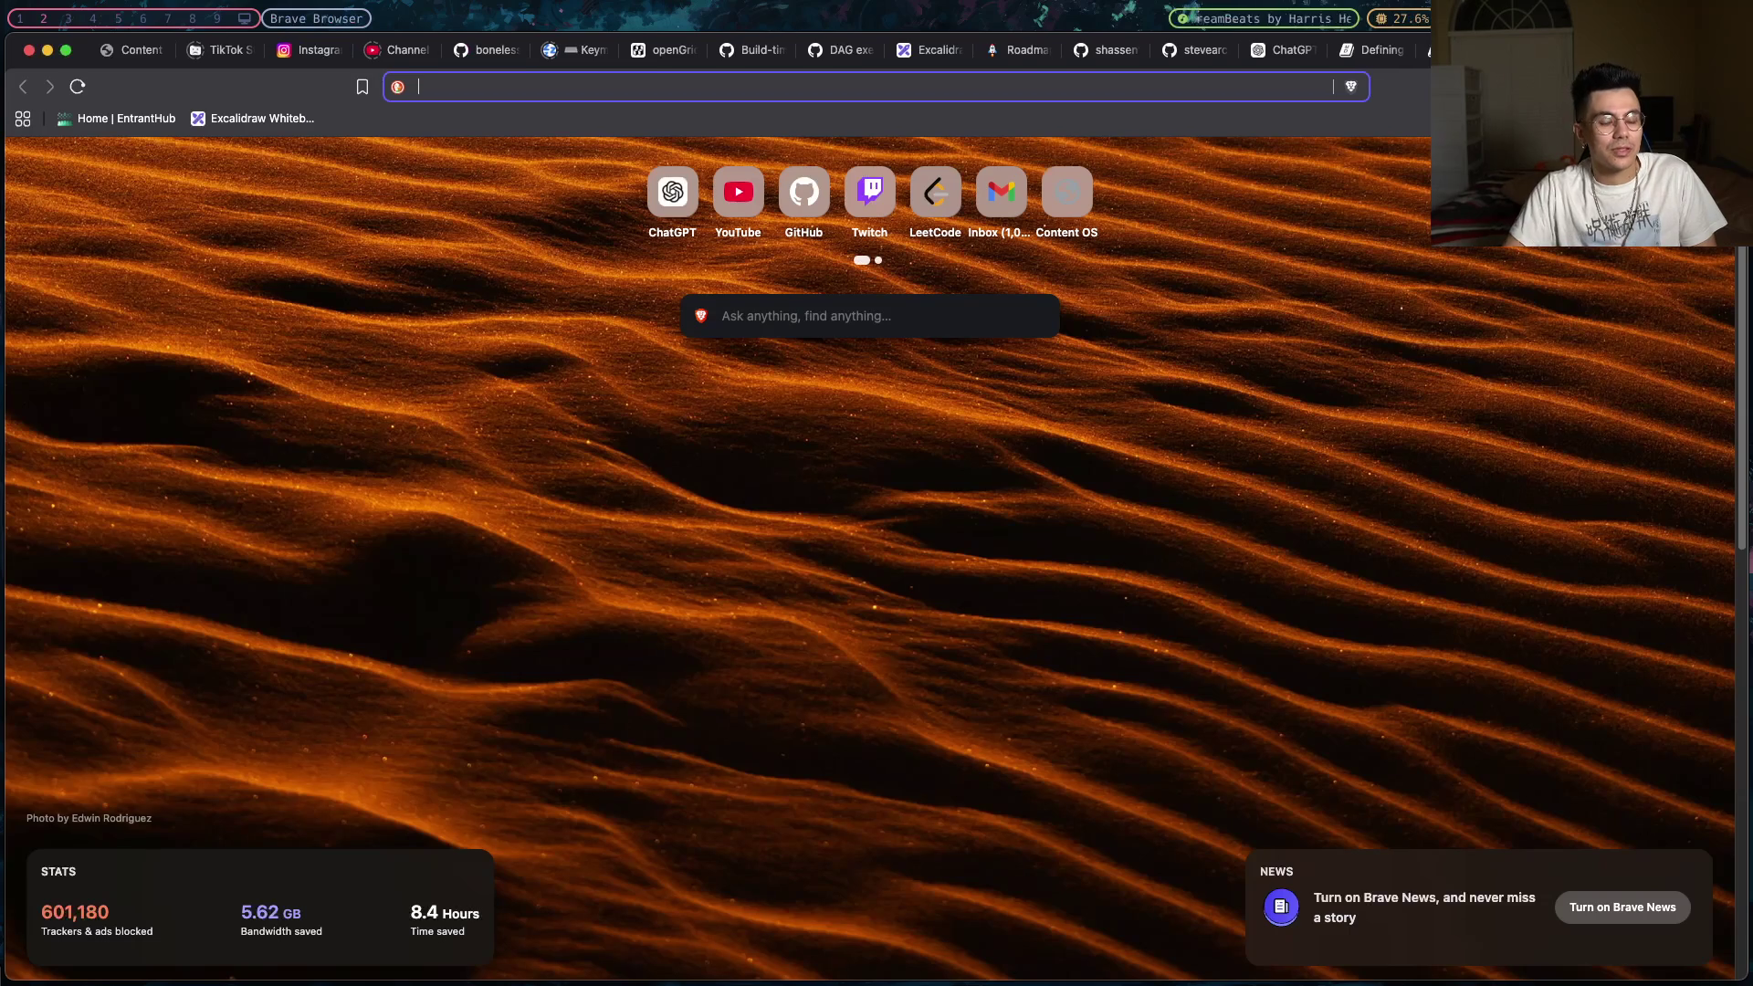
text(chatgpt.com)
key(Return)
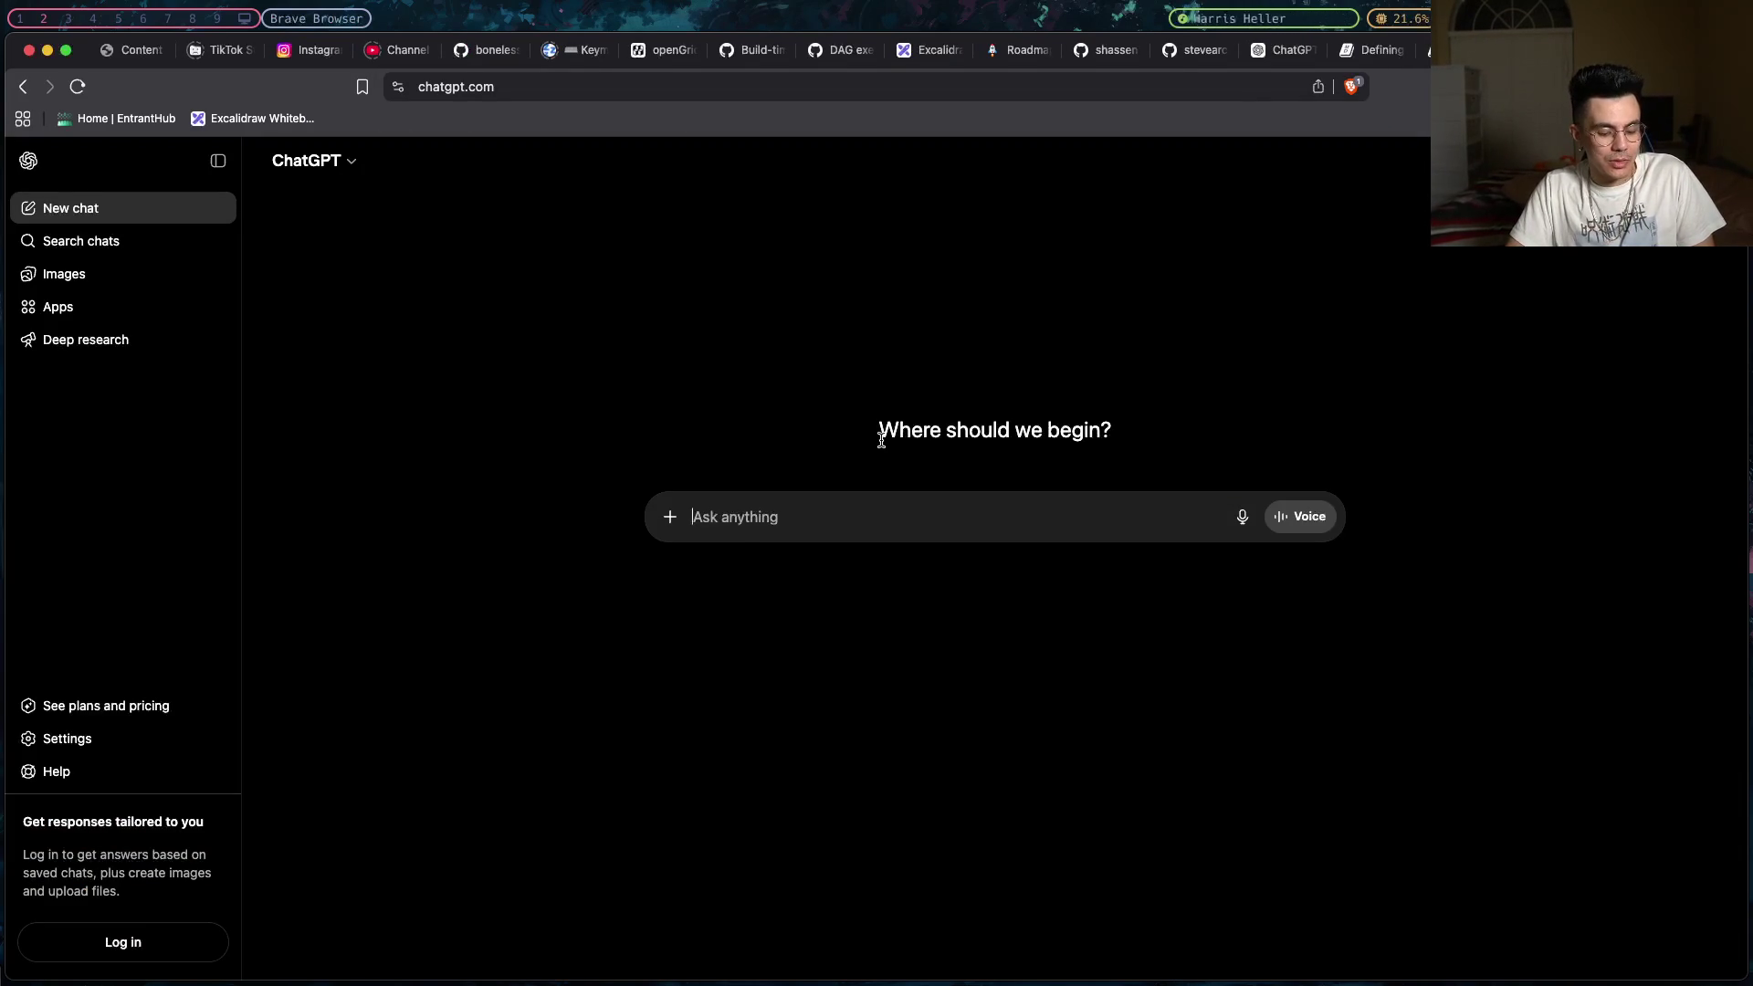
text(what is valg)
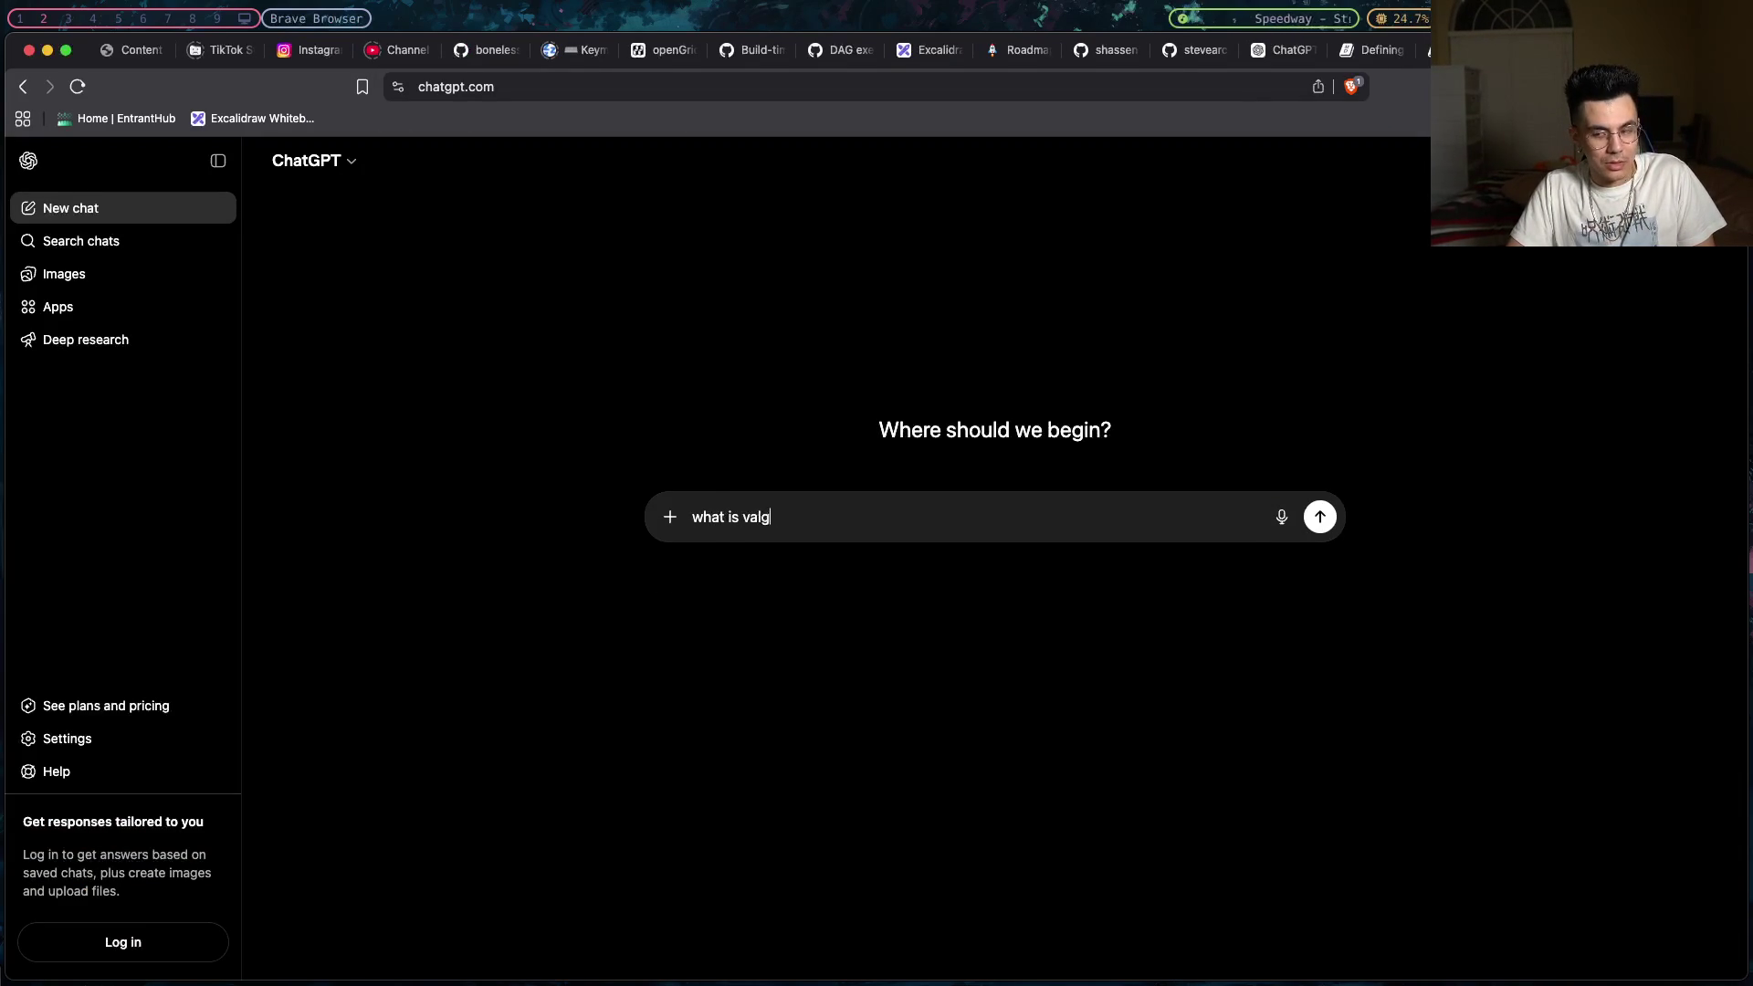
text(rind equiva)
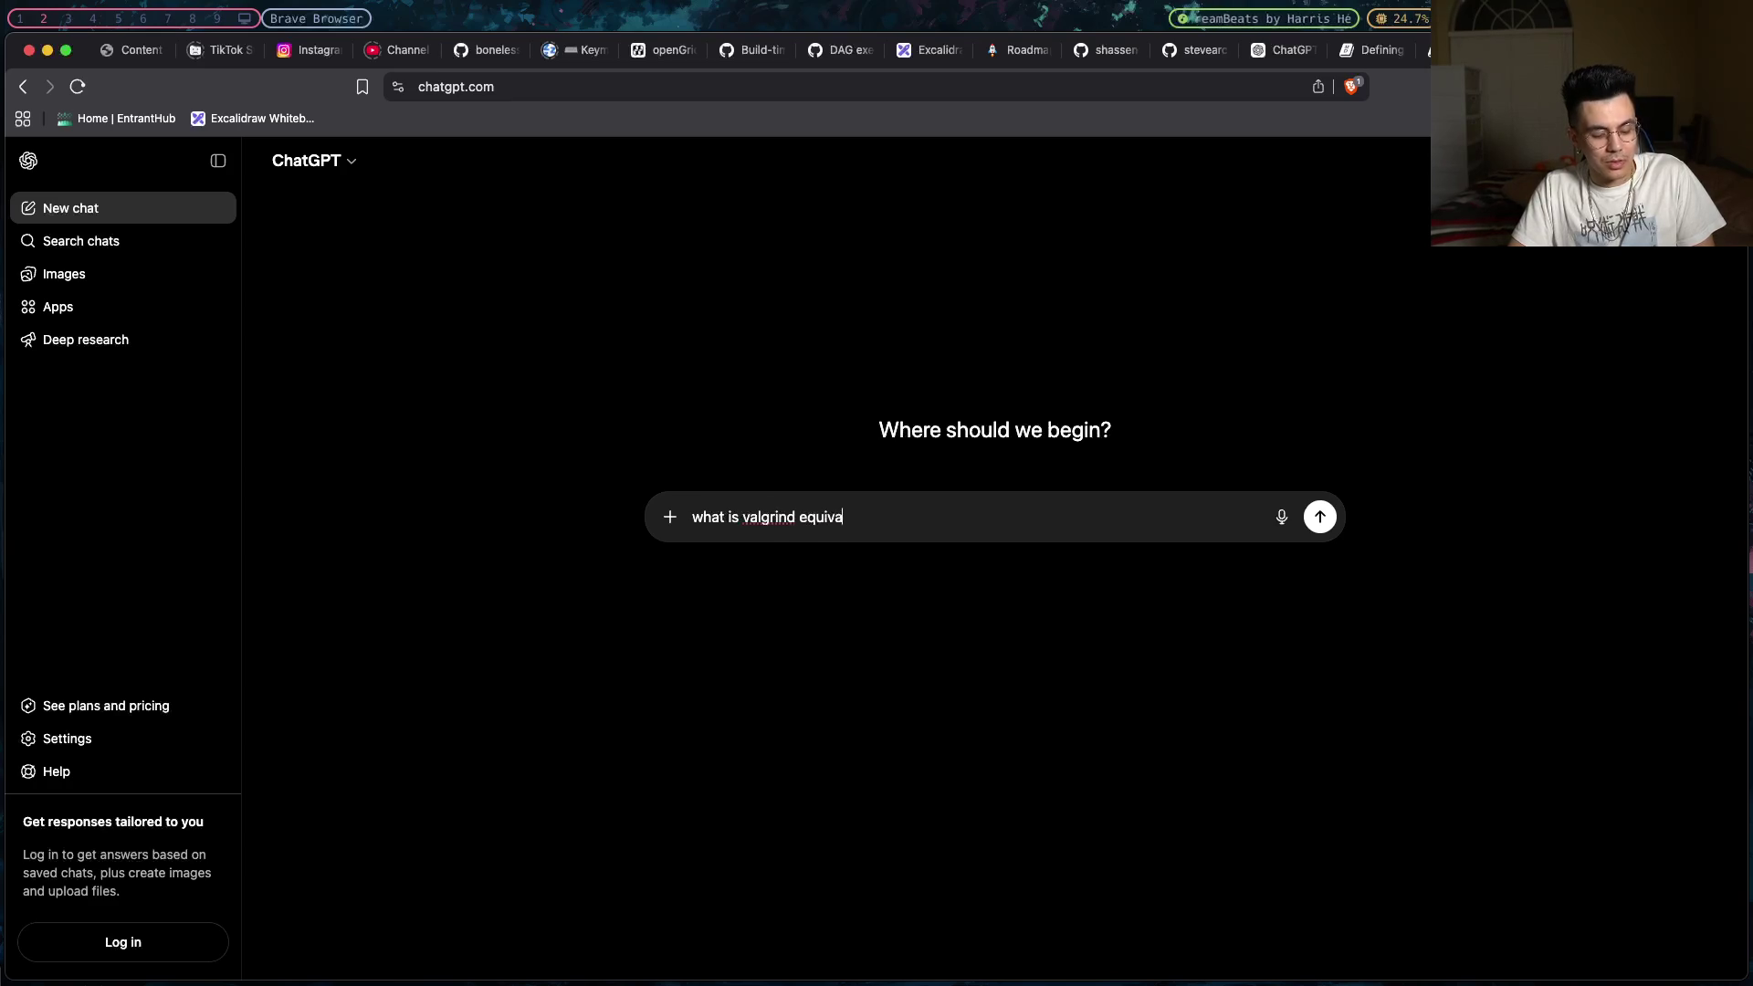
text(lent for)
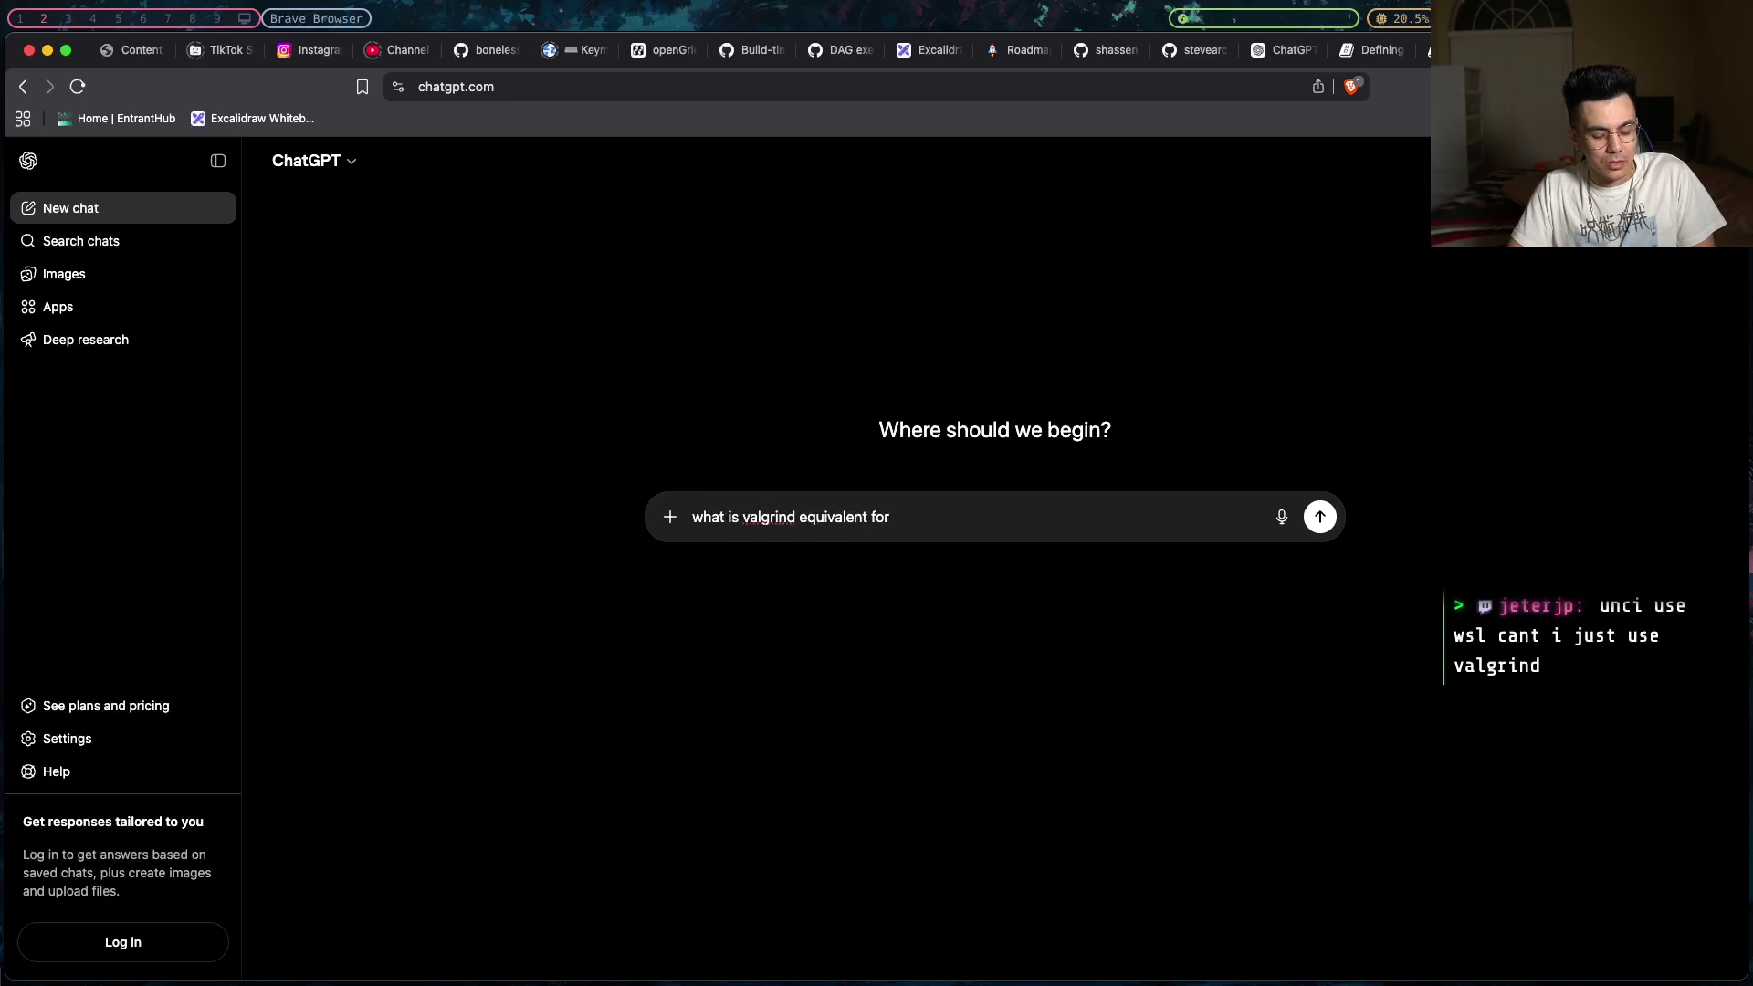
text( memor)
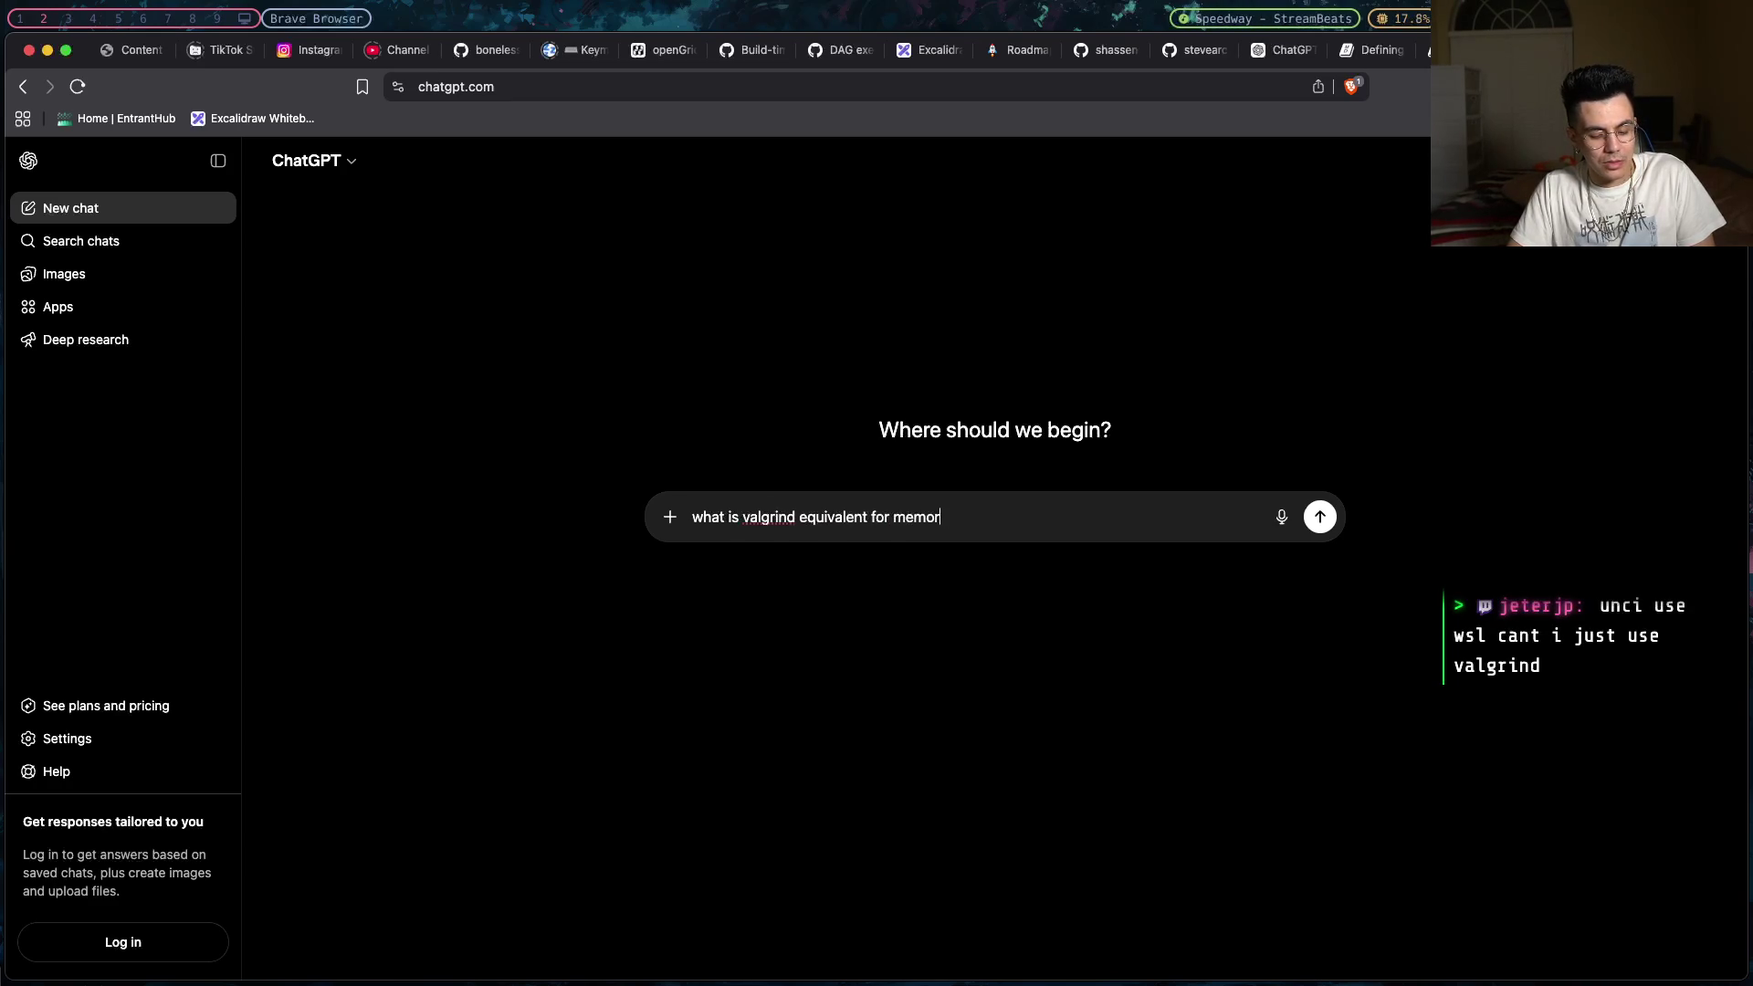
text(y leaks for )
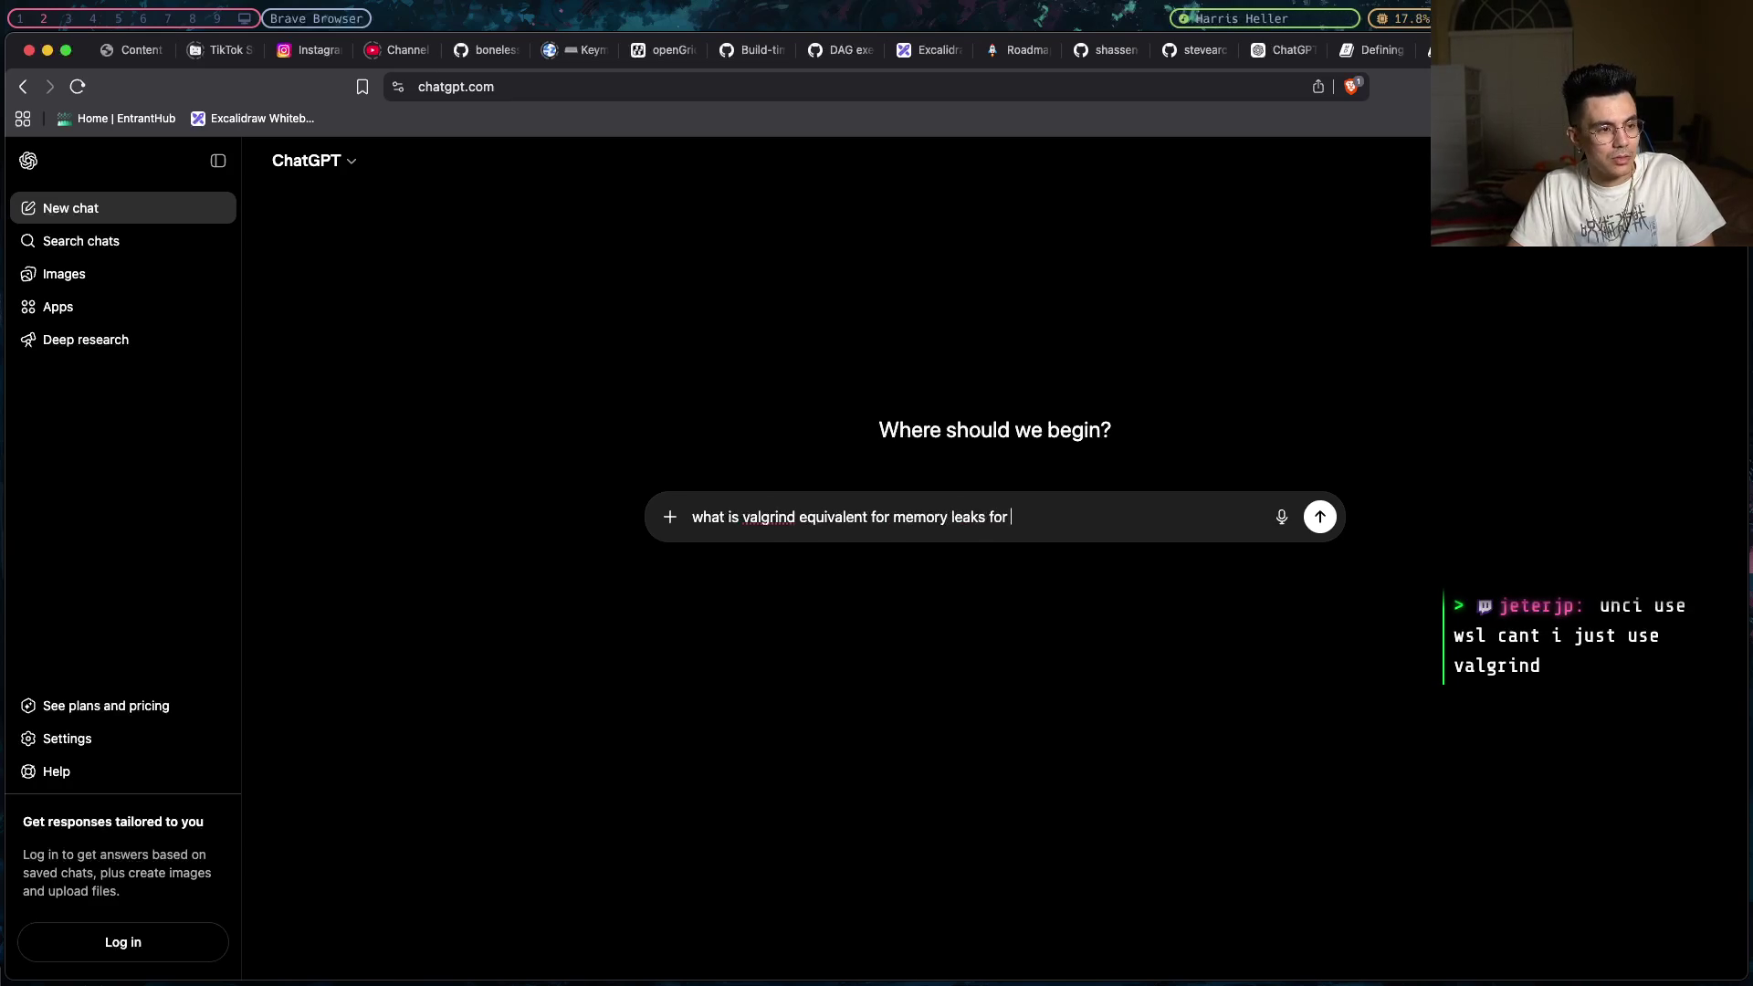
text(windows?)
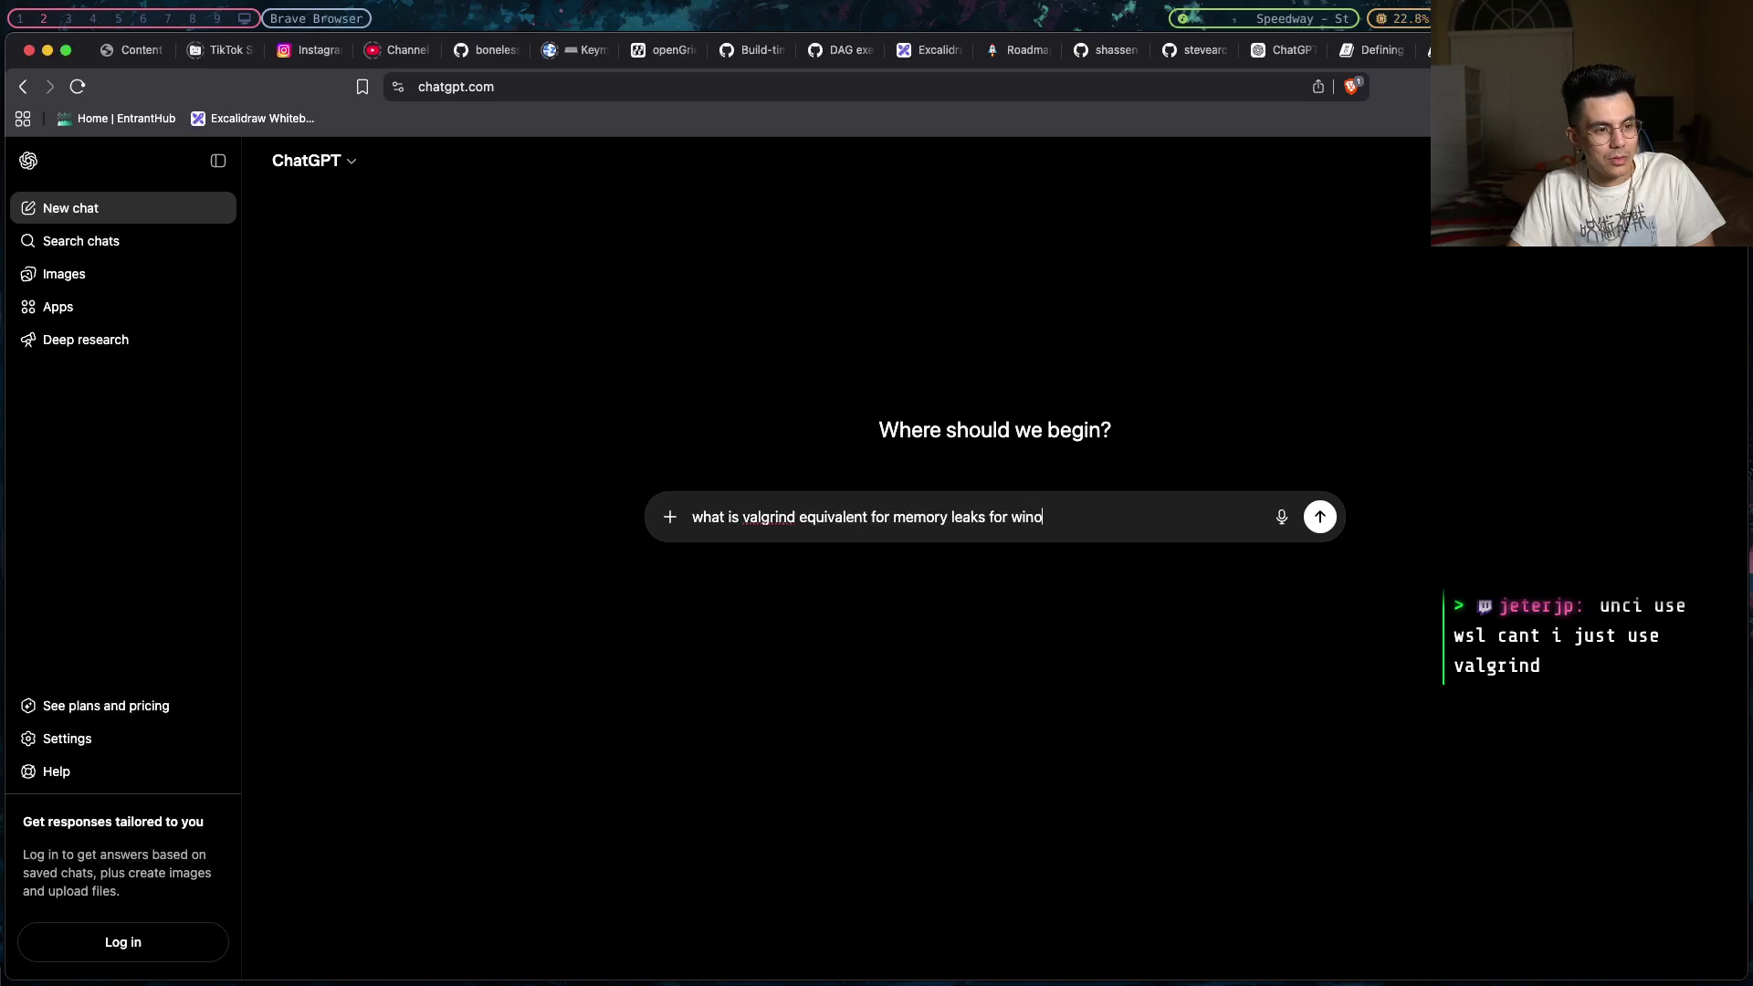
text( I'm checking )
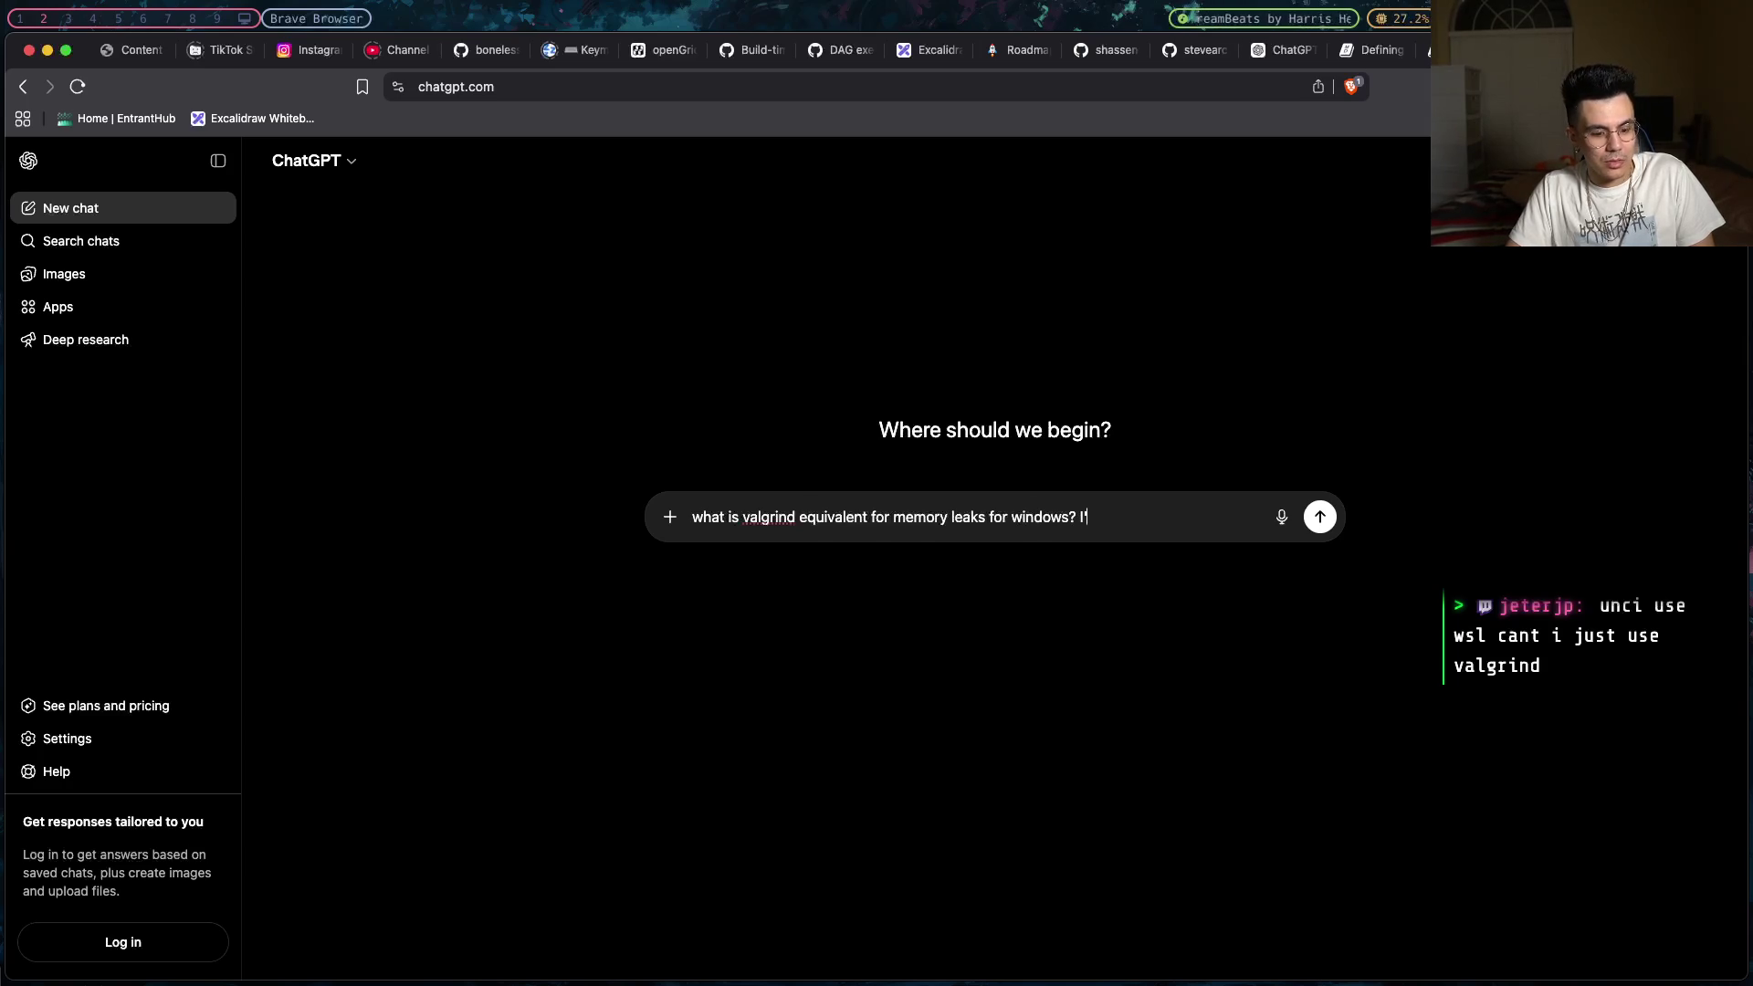
text(my )
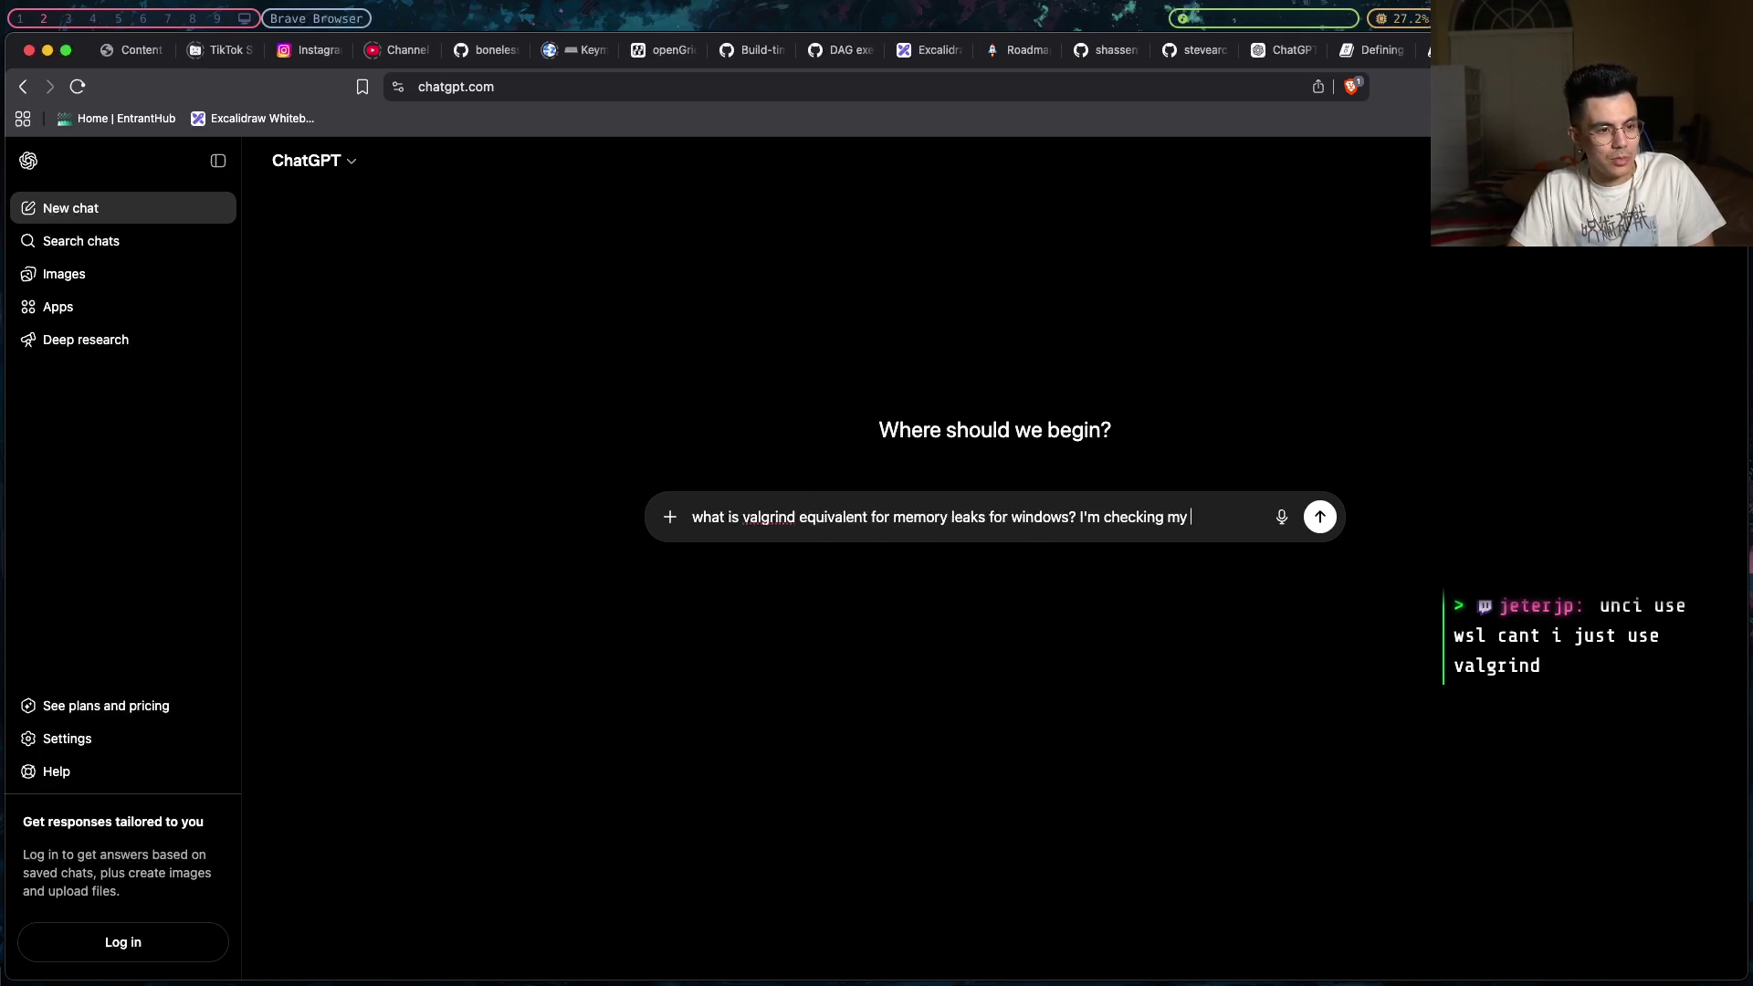
text(c++)
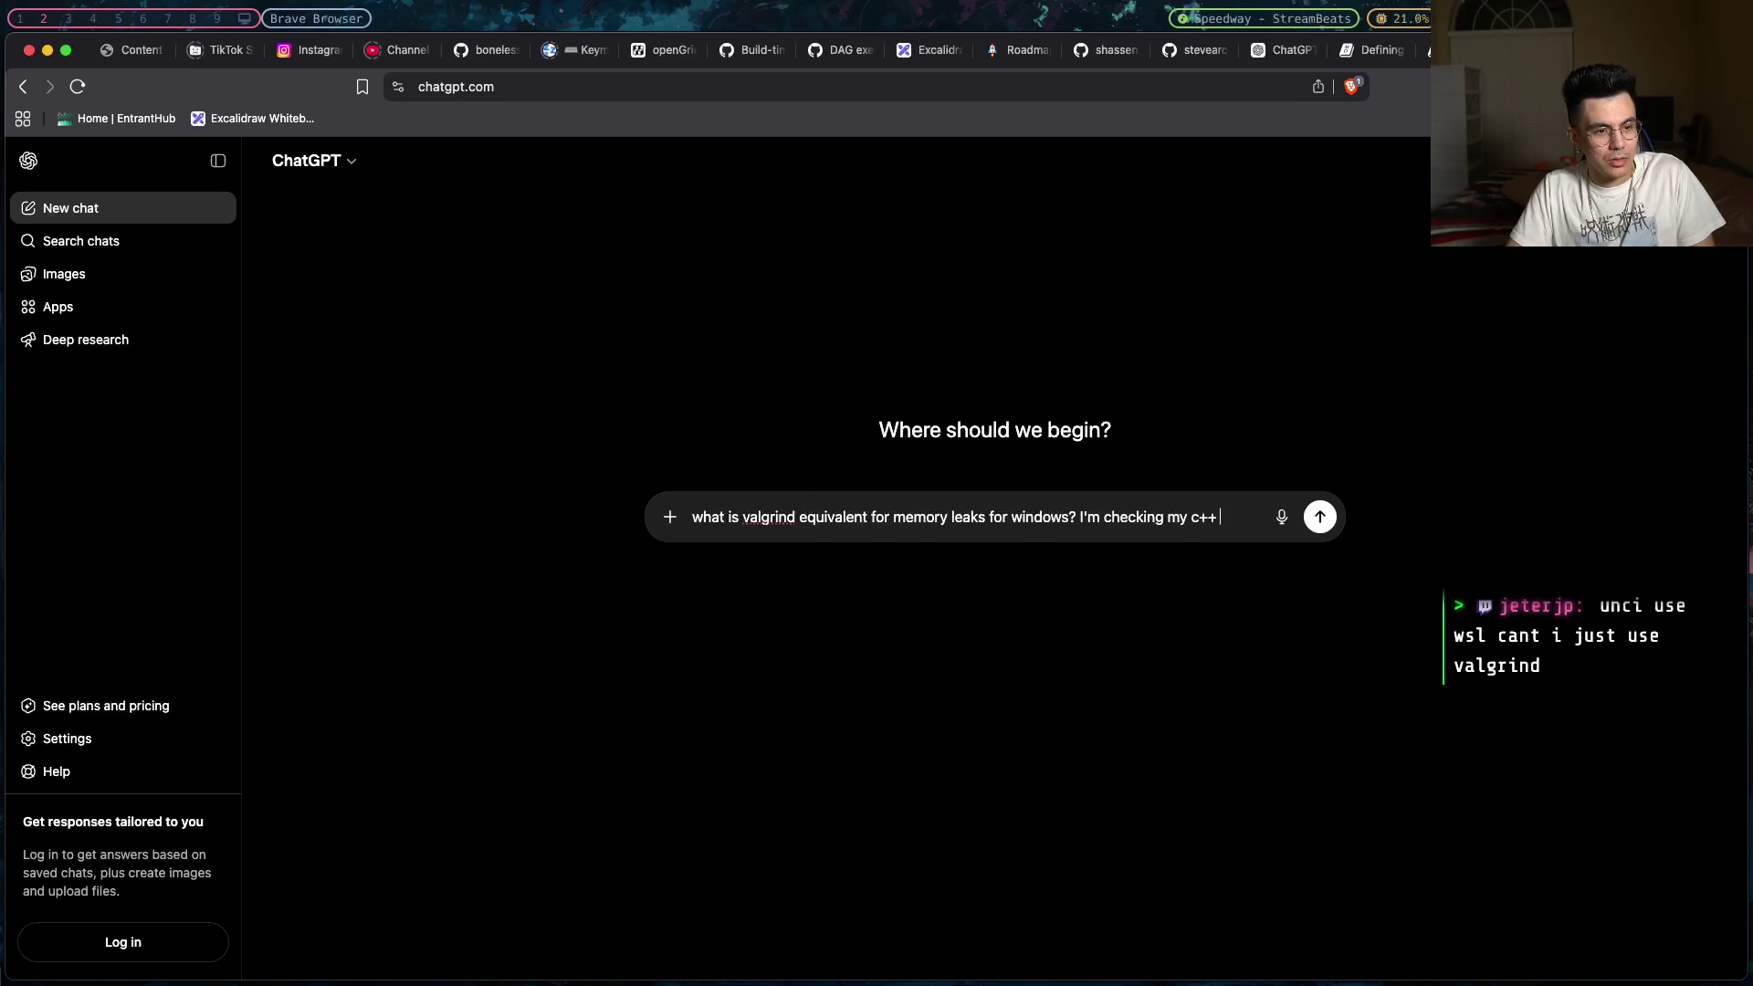
text( executables)
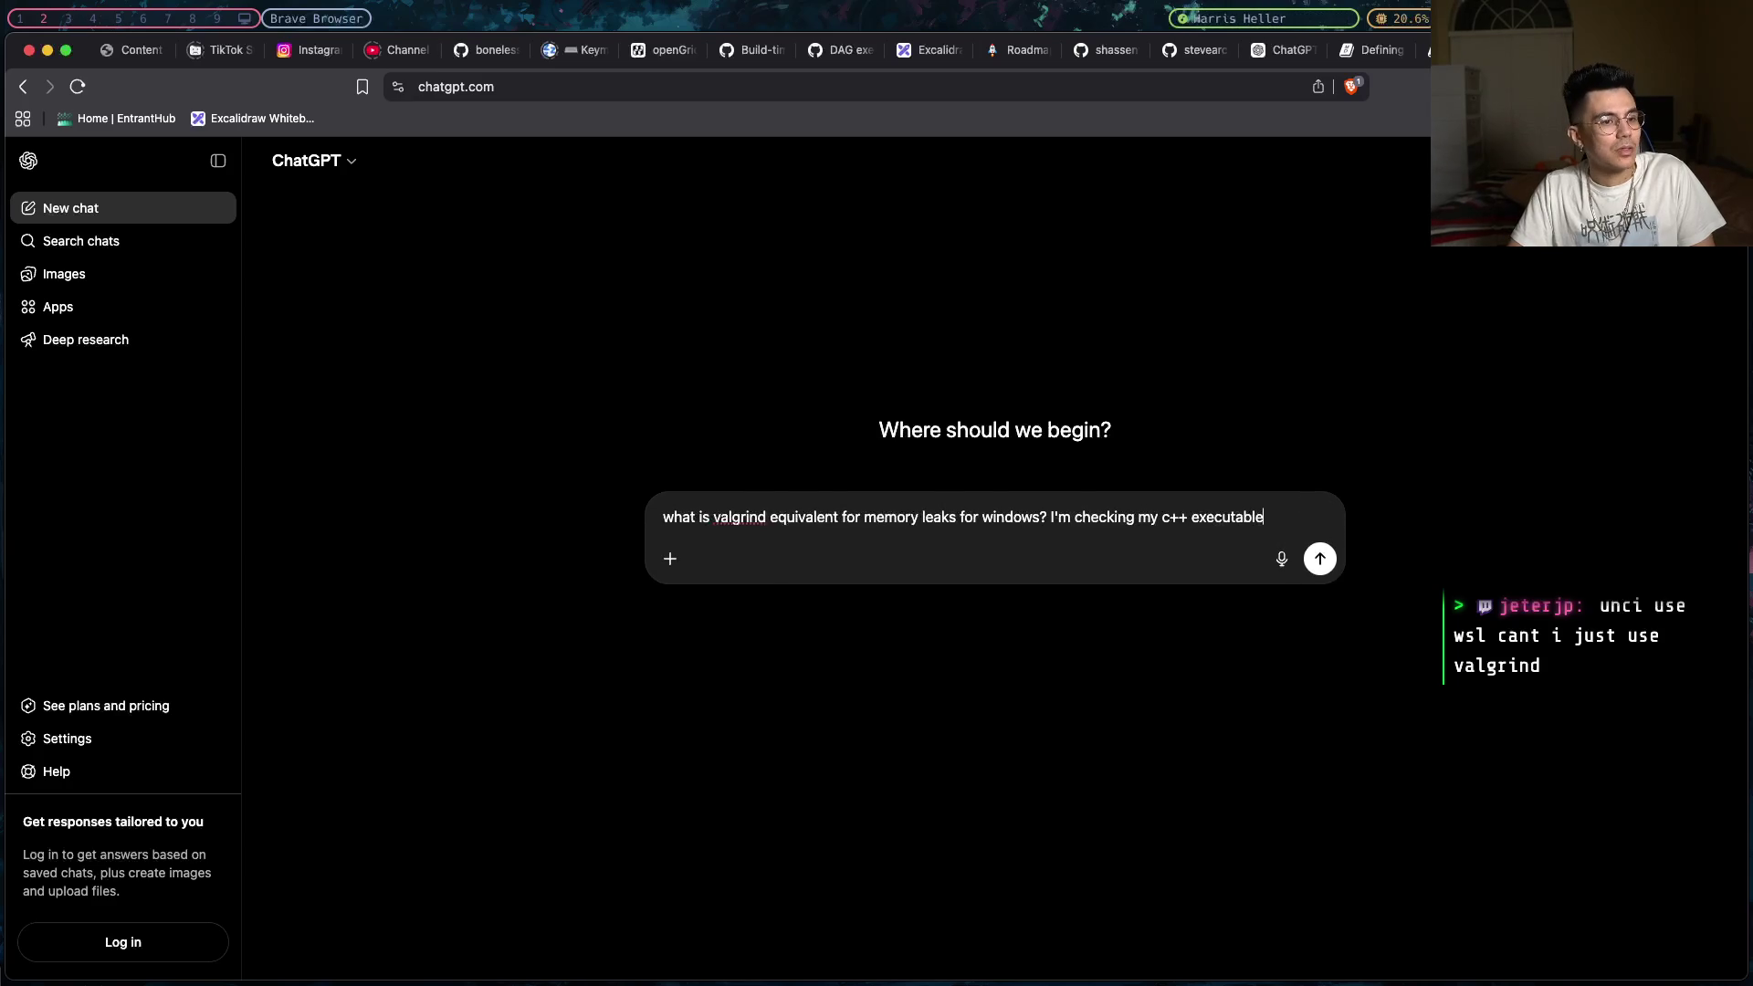
- Send the question and highlight 'Diagnostic Tools' in the answer's heading
key(Return)
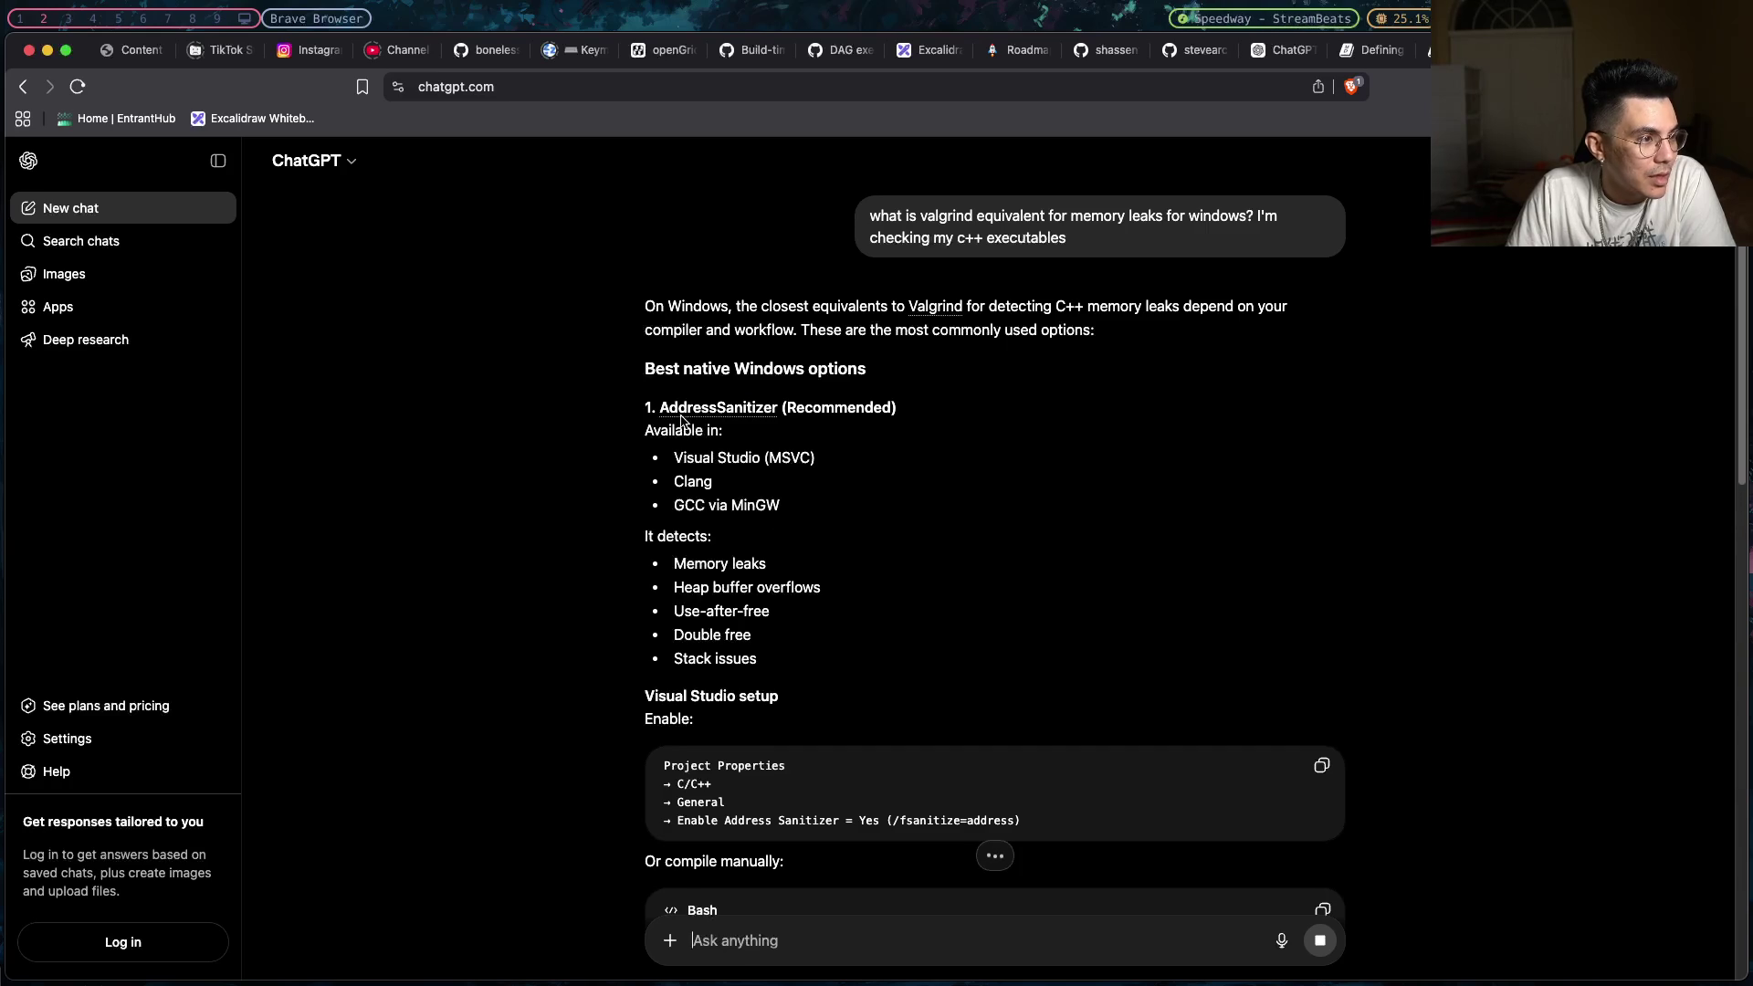
scroll(664, 415, down, 5)
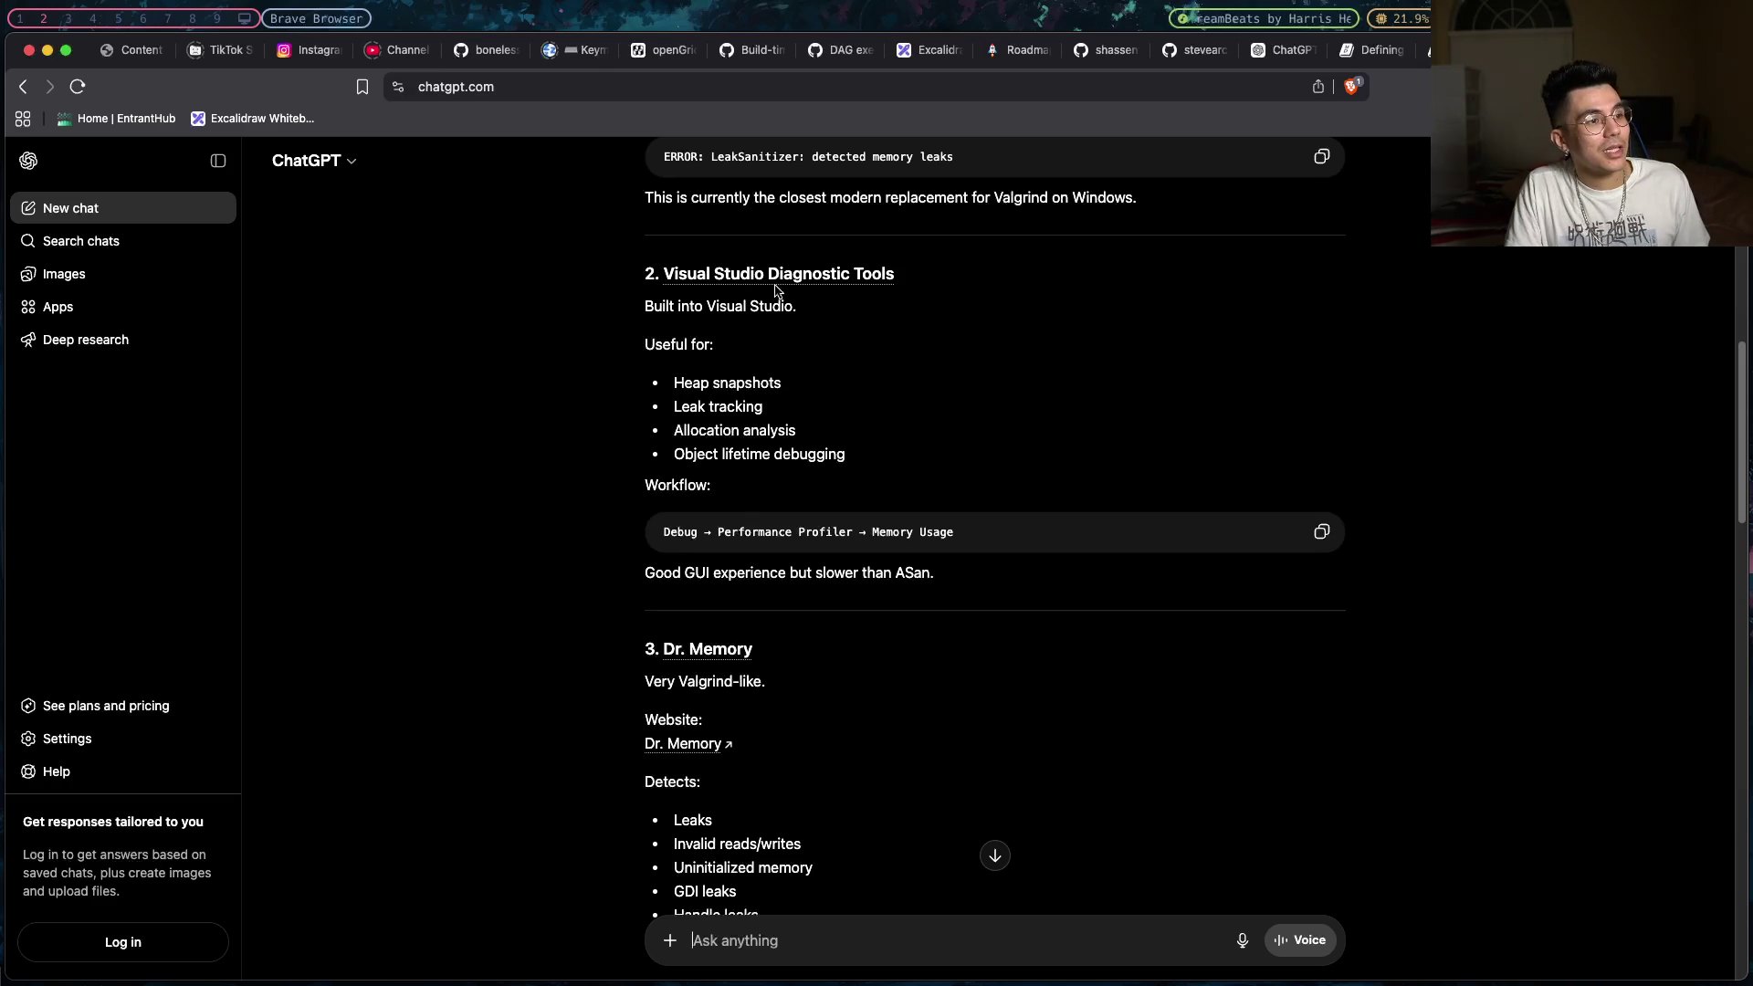
drag(897, 274, 744, 274)
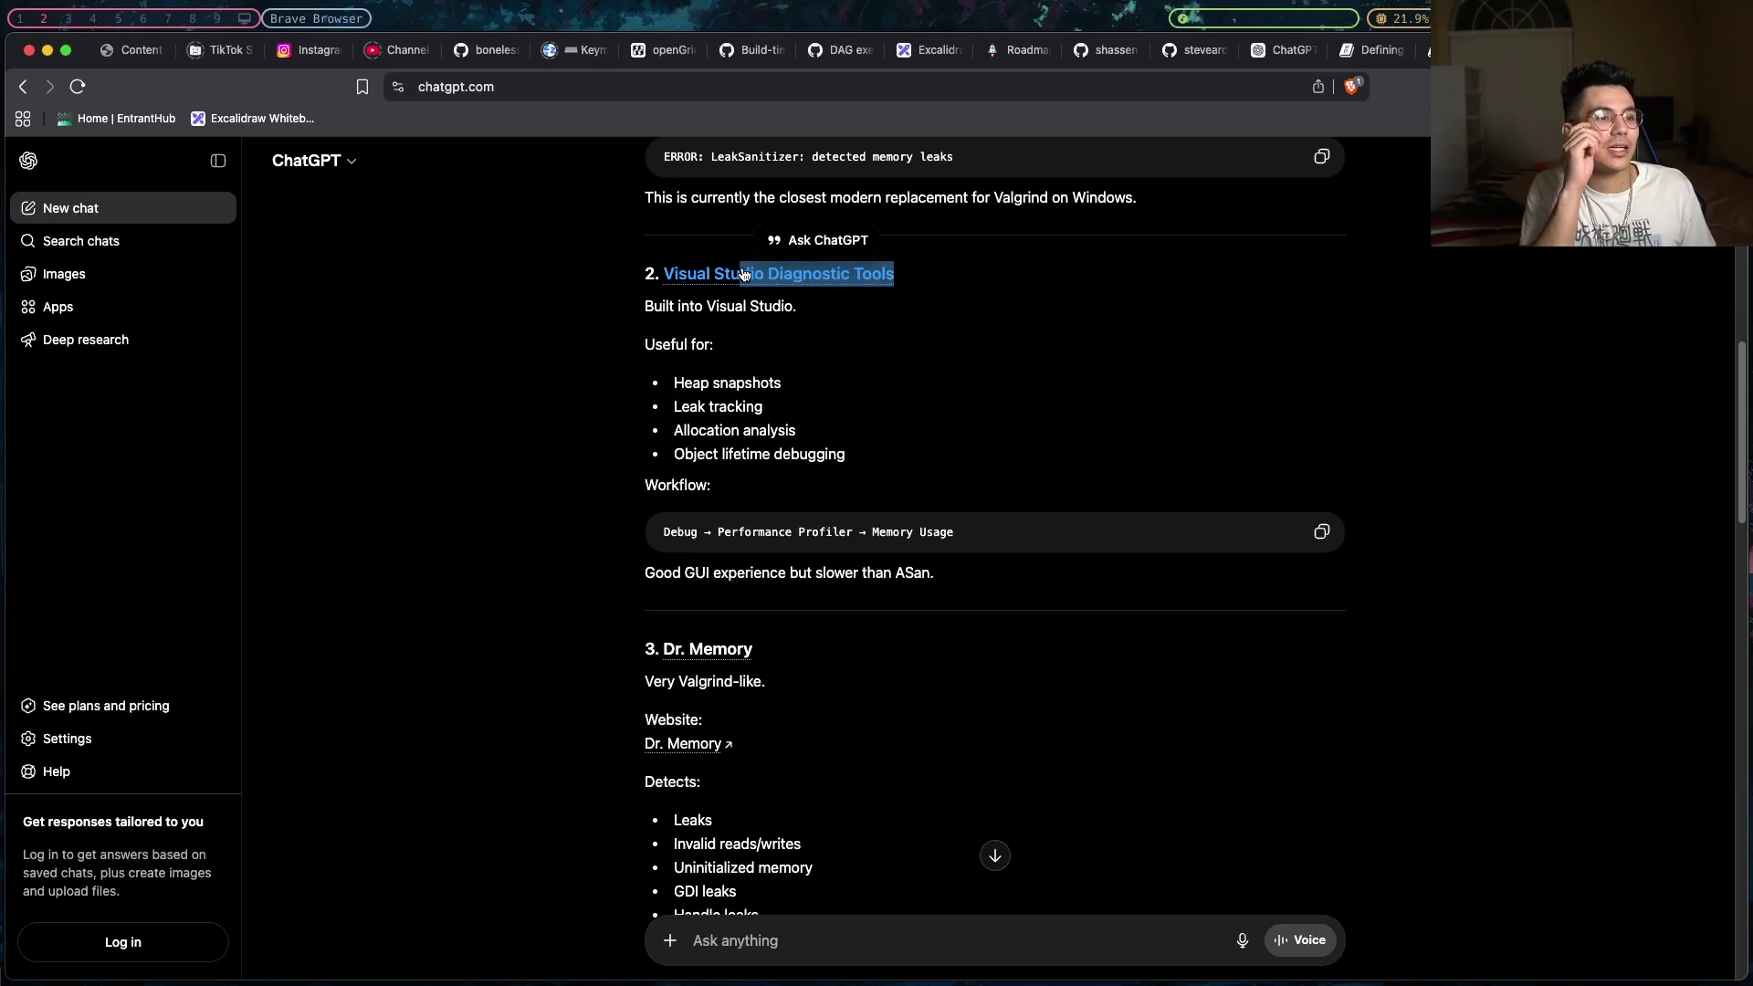
- Read down the answer, highlight the 'Use AddressSanitizer first' recommendation, and return to the top
scroll(744, 274, down, 5)
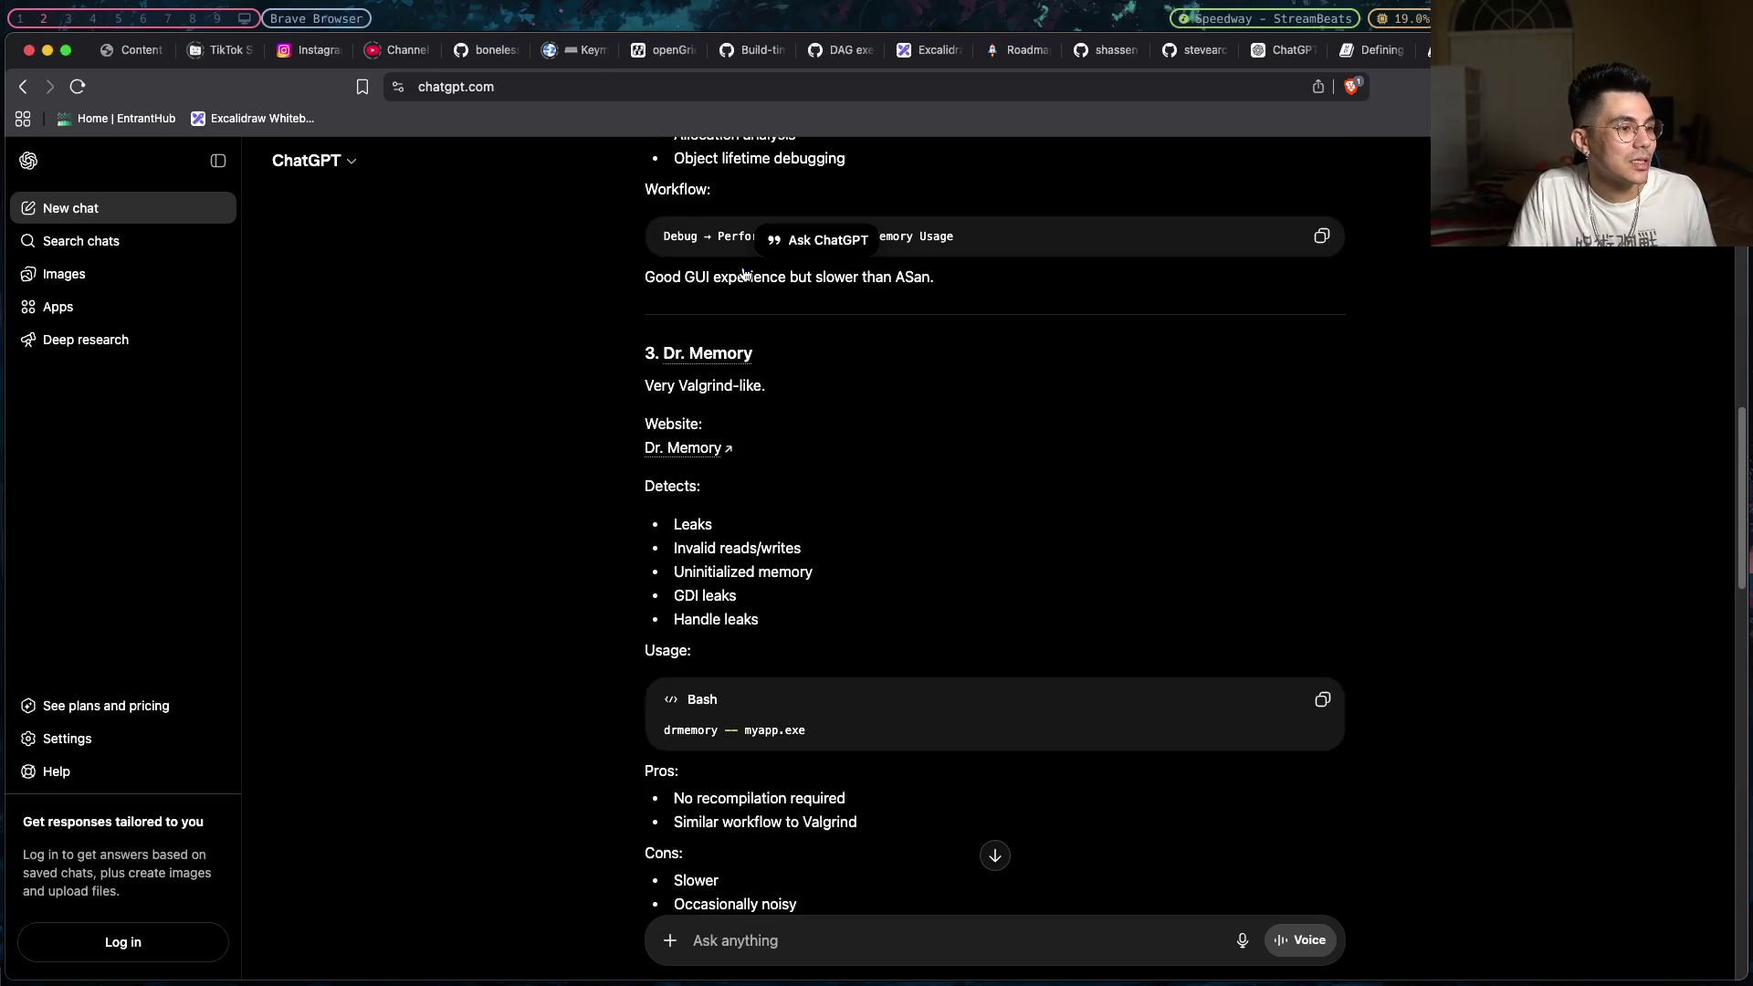
scroll(742, 267, down, 1)
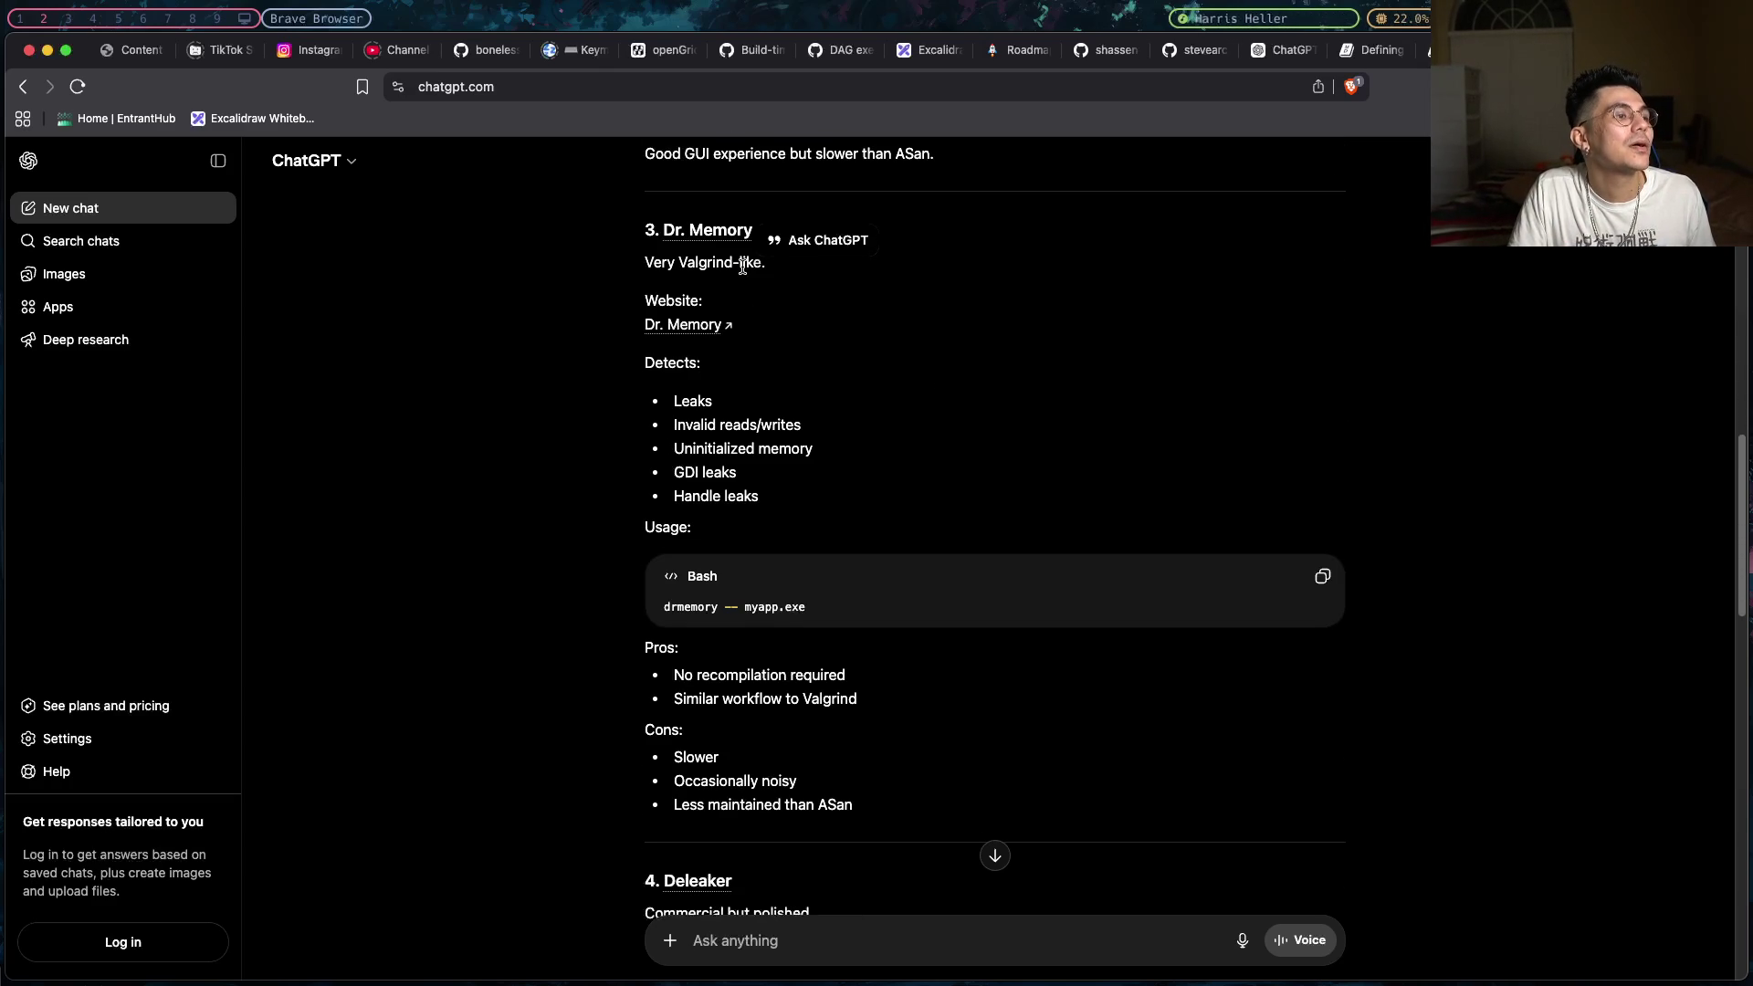
scroll(742, 267, down, 5)
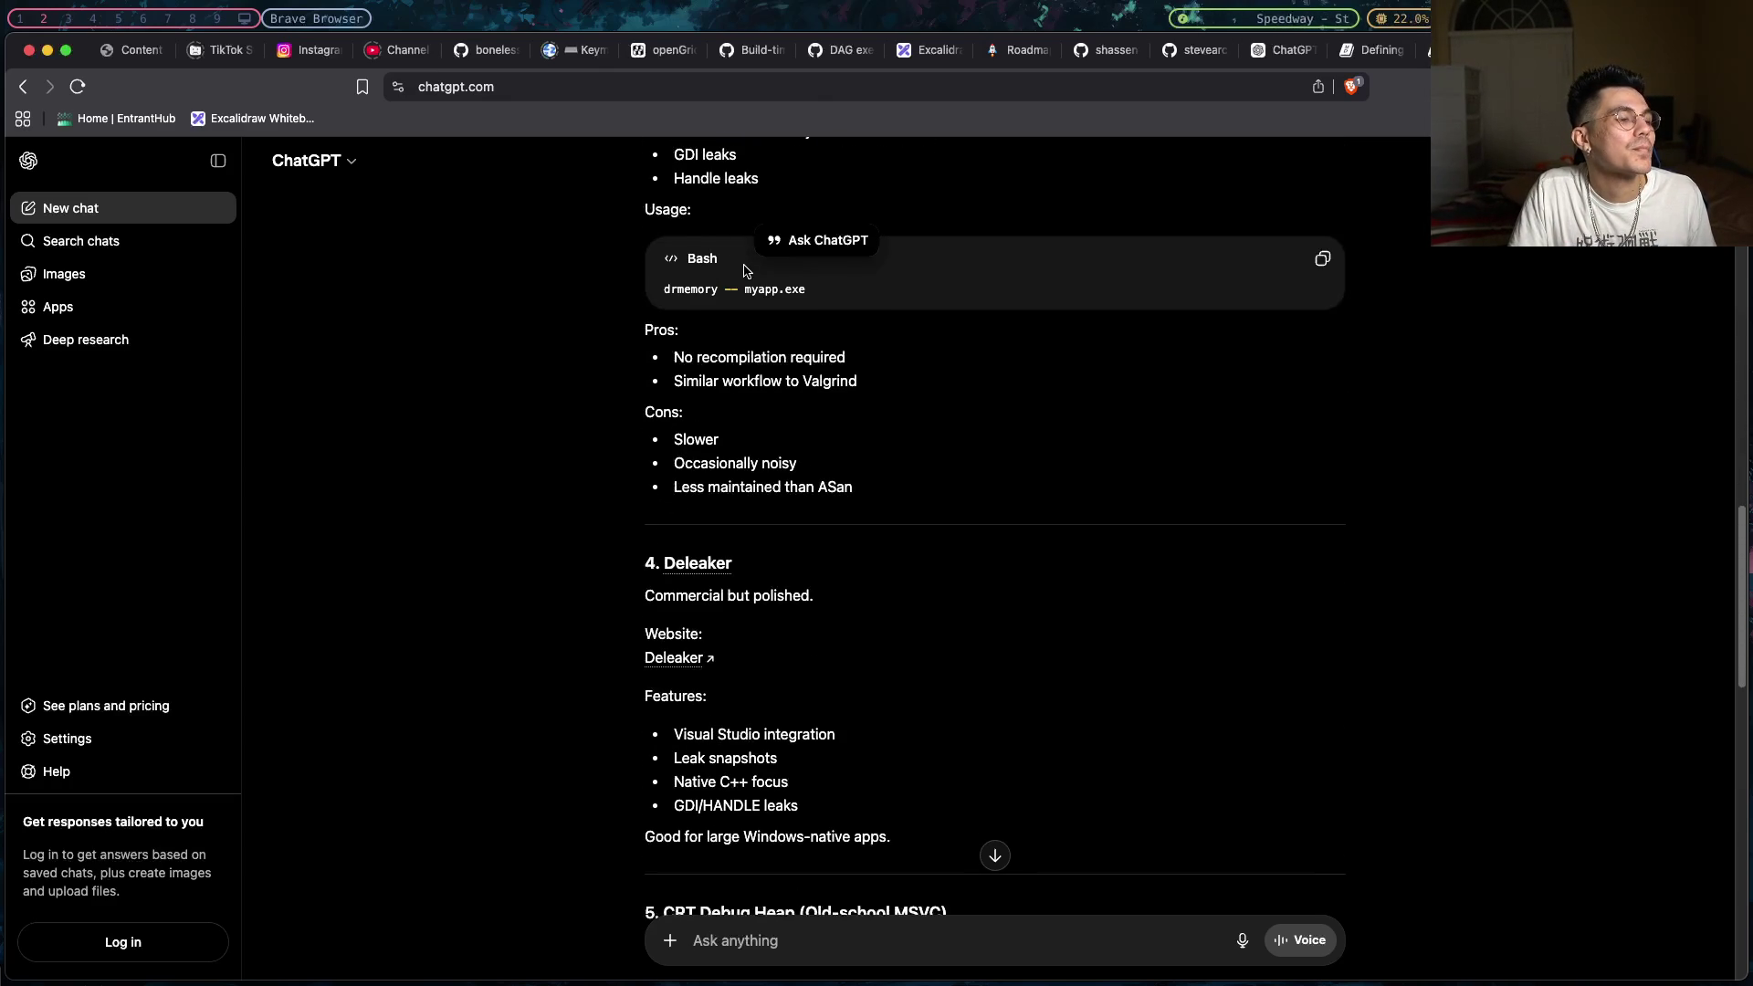
scroll(743, 268, down, 6)
scroll(744, 271, down, 8)
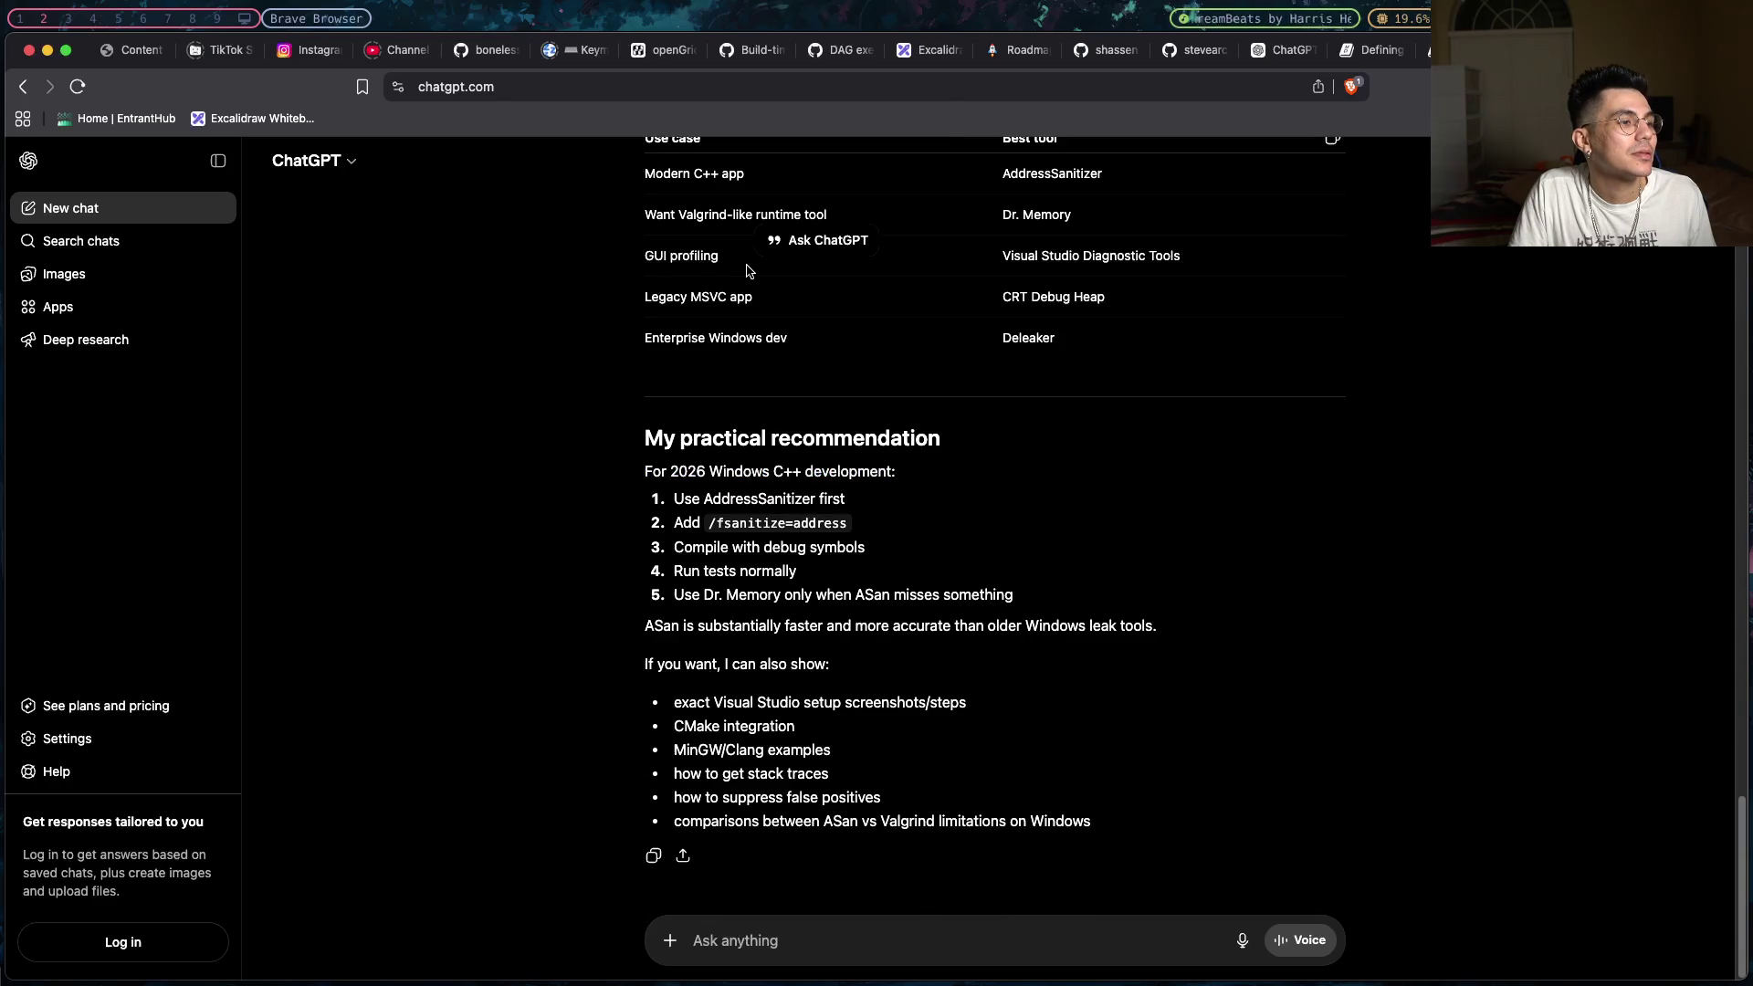
drag(676, 500, 872, 503)
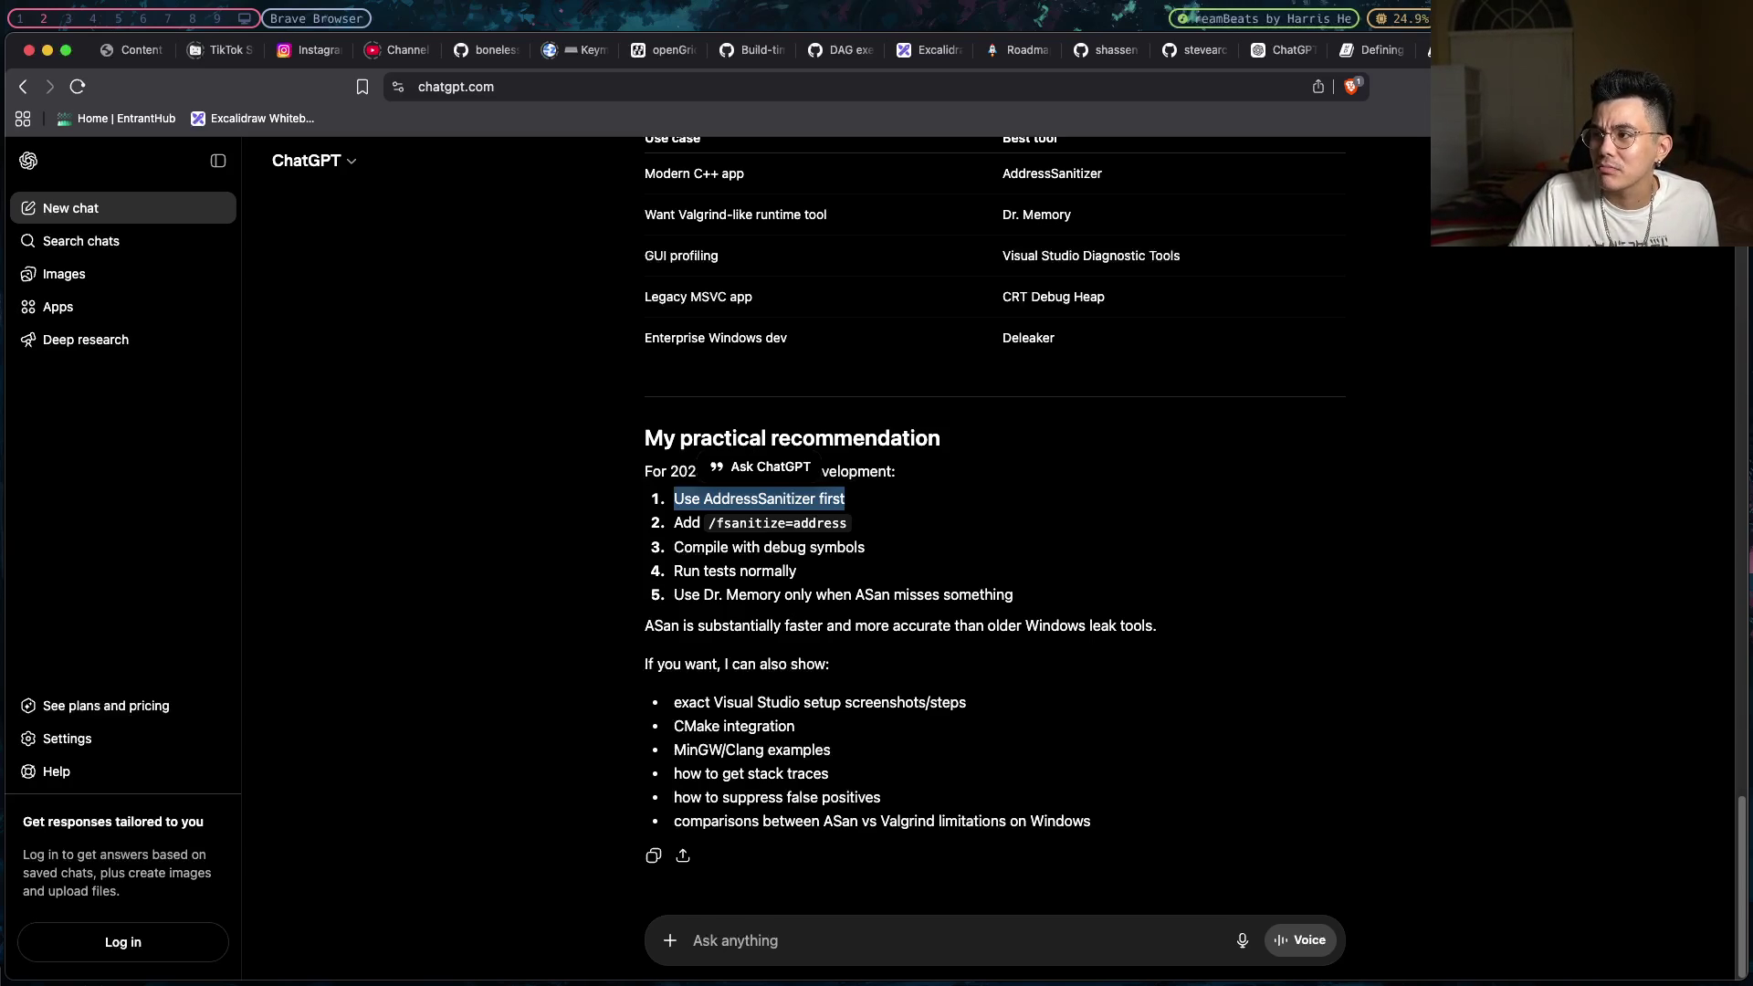
scroll(1014, 426, up, 15)
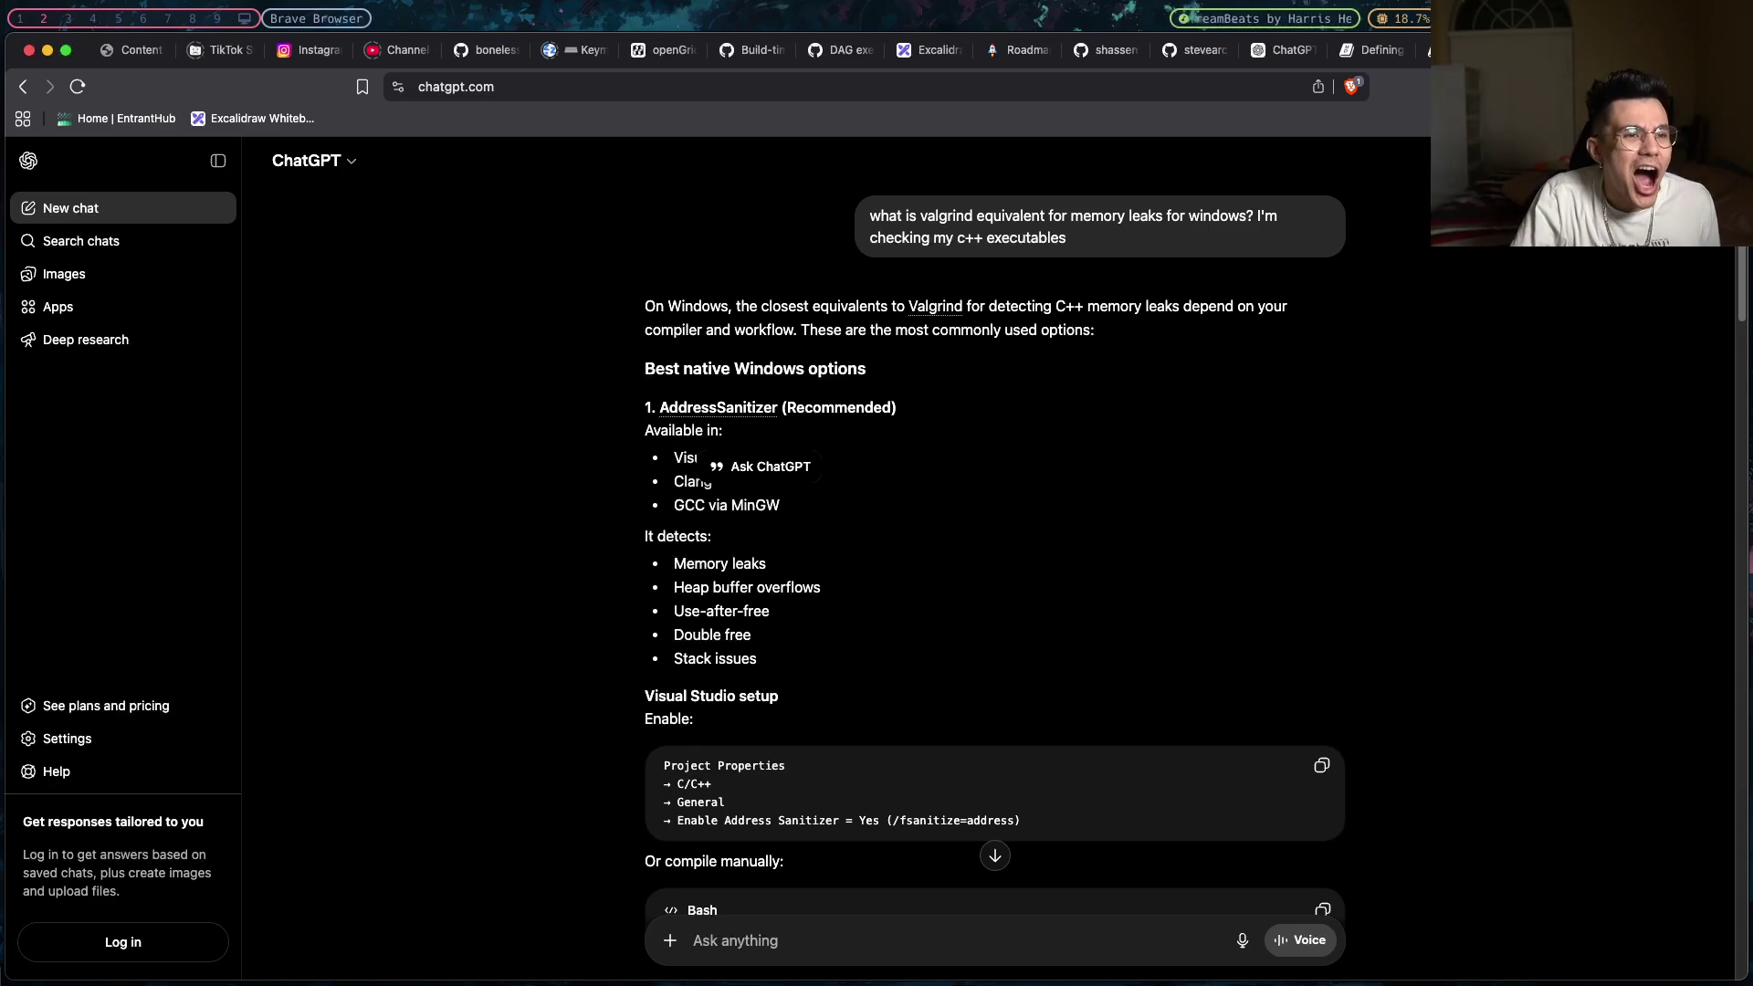
- Skim the Rust book's unit-like structs section, then return to structs1.rs in Neovim
key(ctrl+Tab)
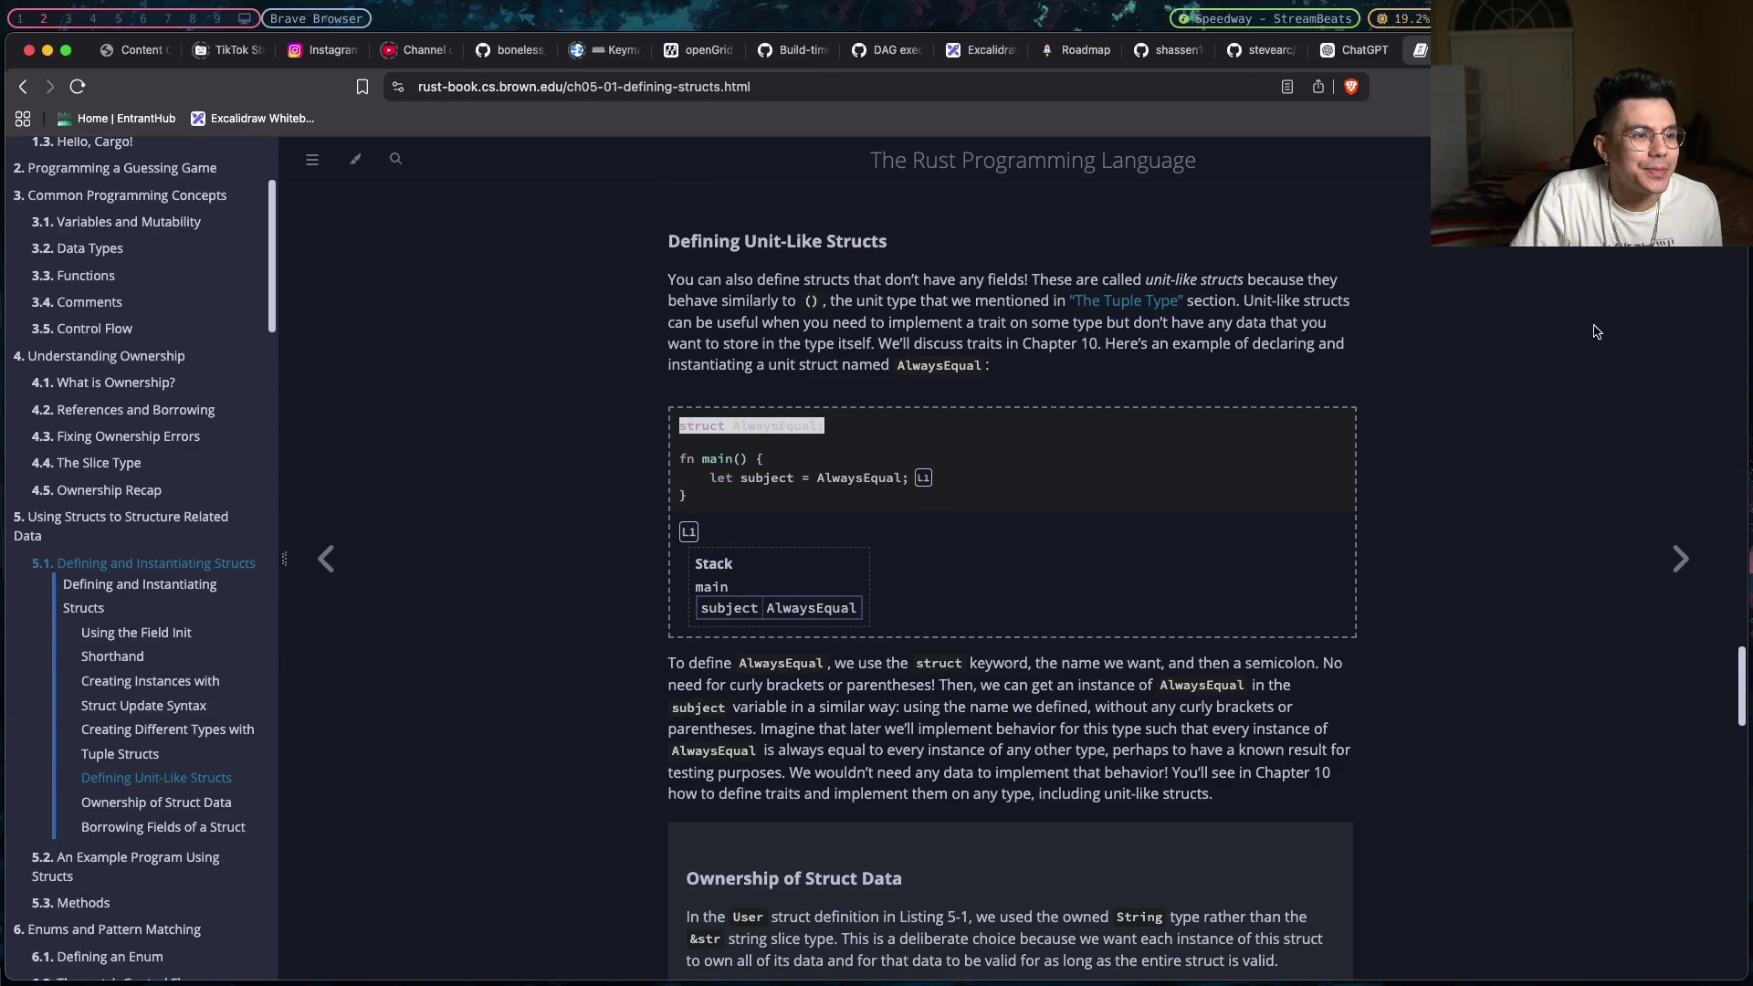
scroll(1572, 340, down, 1)
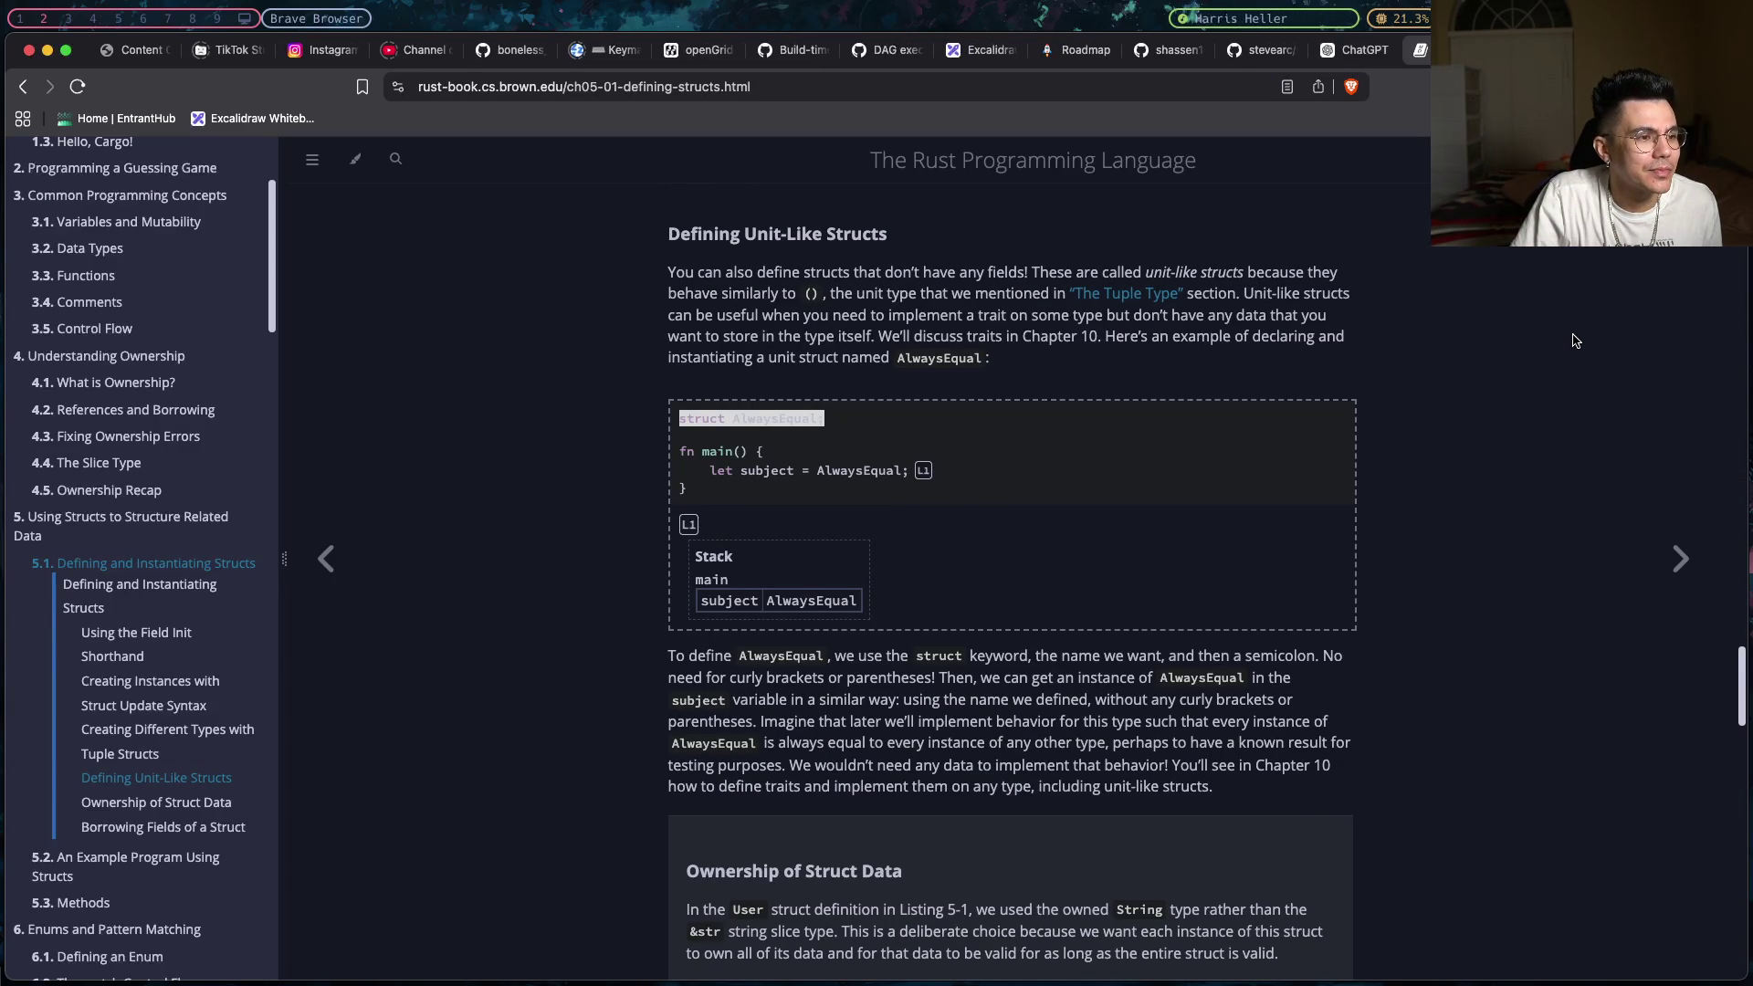
key(super+Tab)
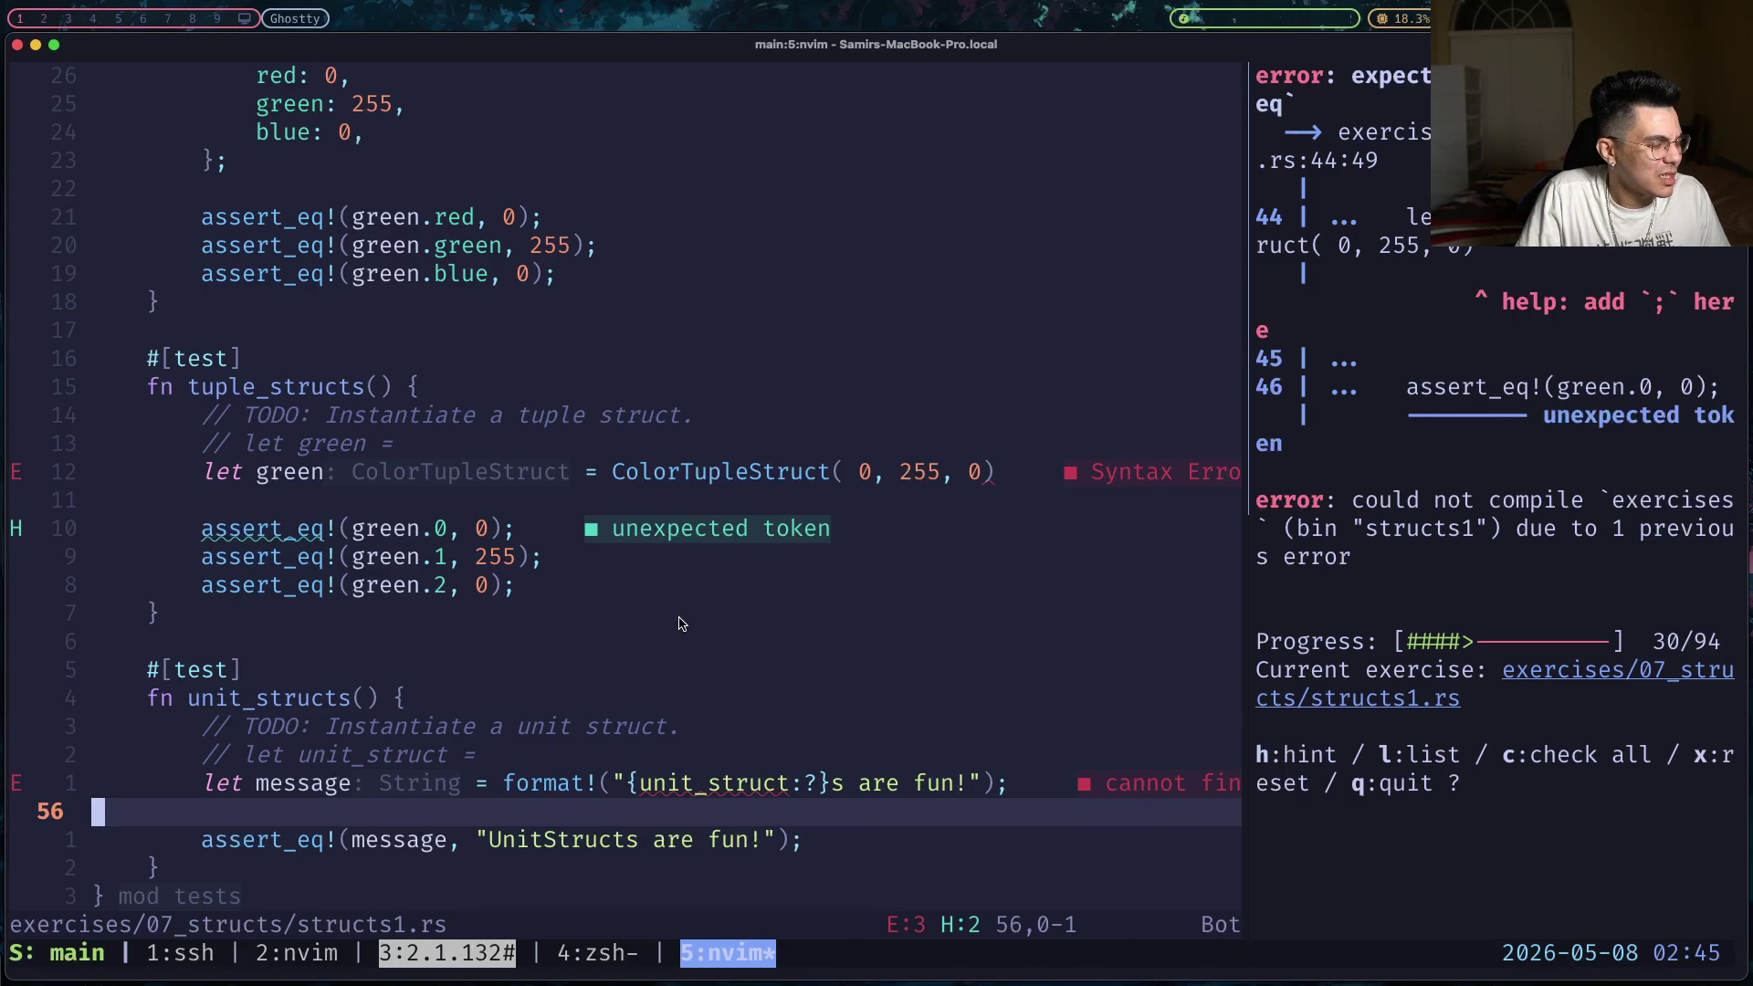
- Instantiate the unit struct as `let unit_struct = UnitStruct;` in the unit_structs test
click(651, 735)
text(j)
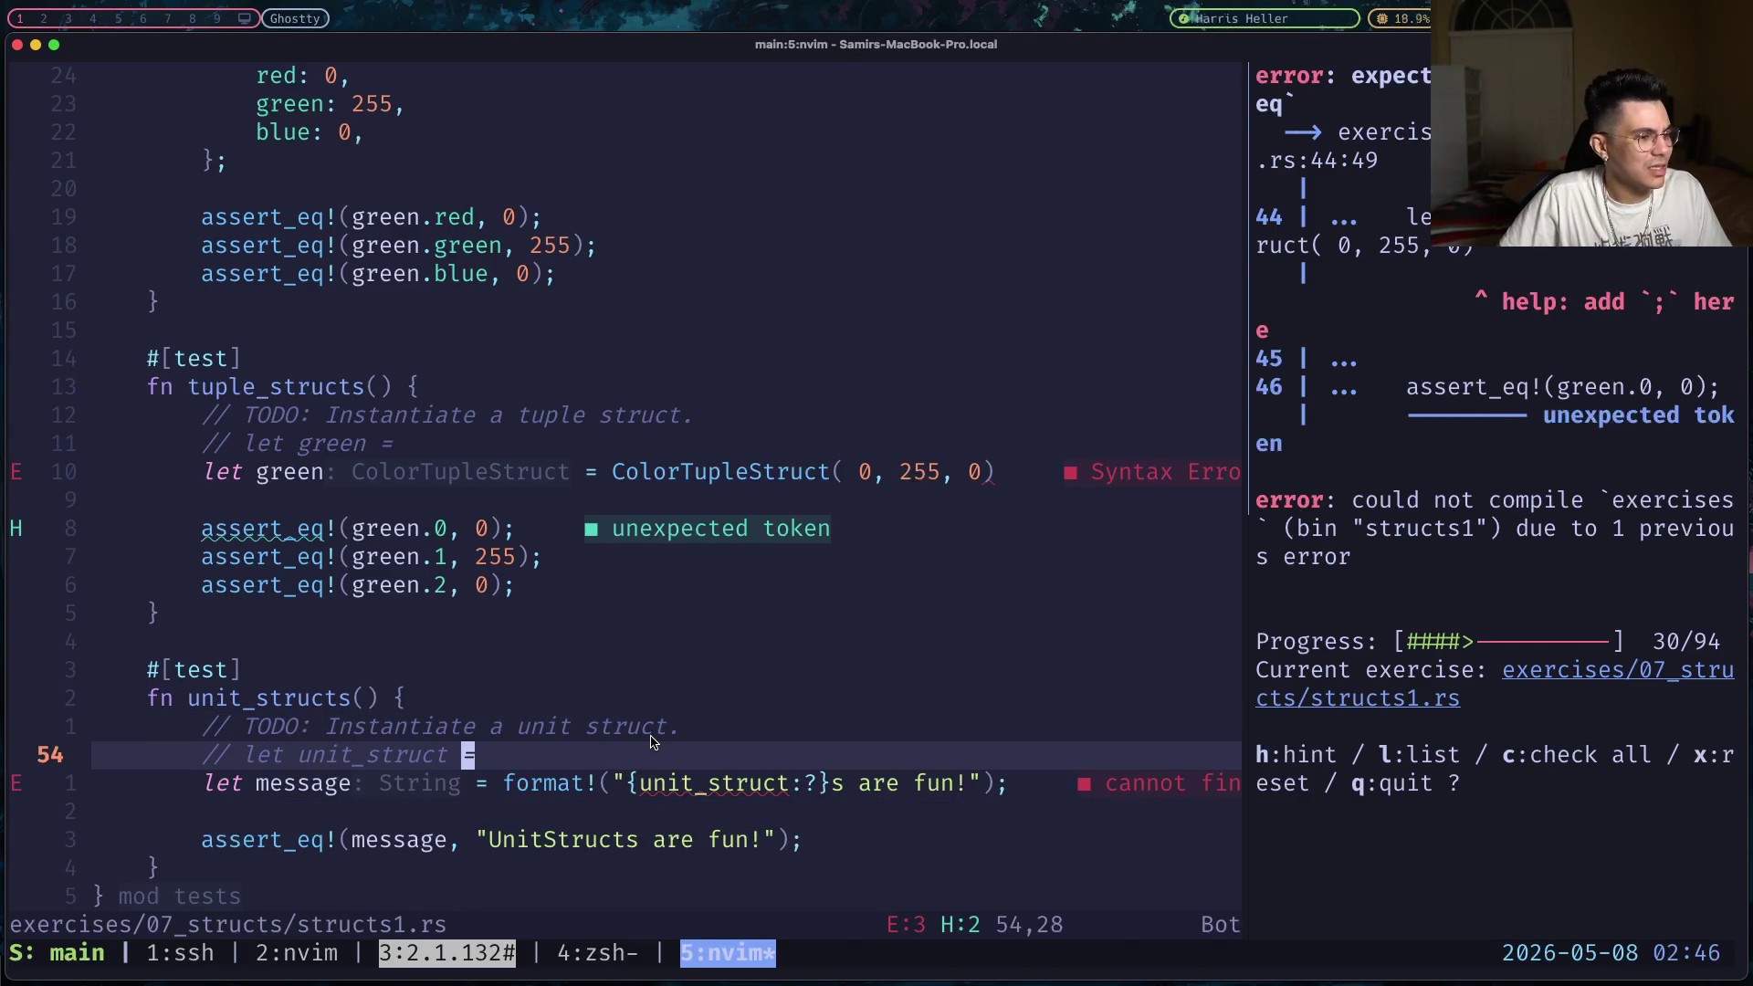
text(olet)
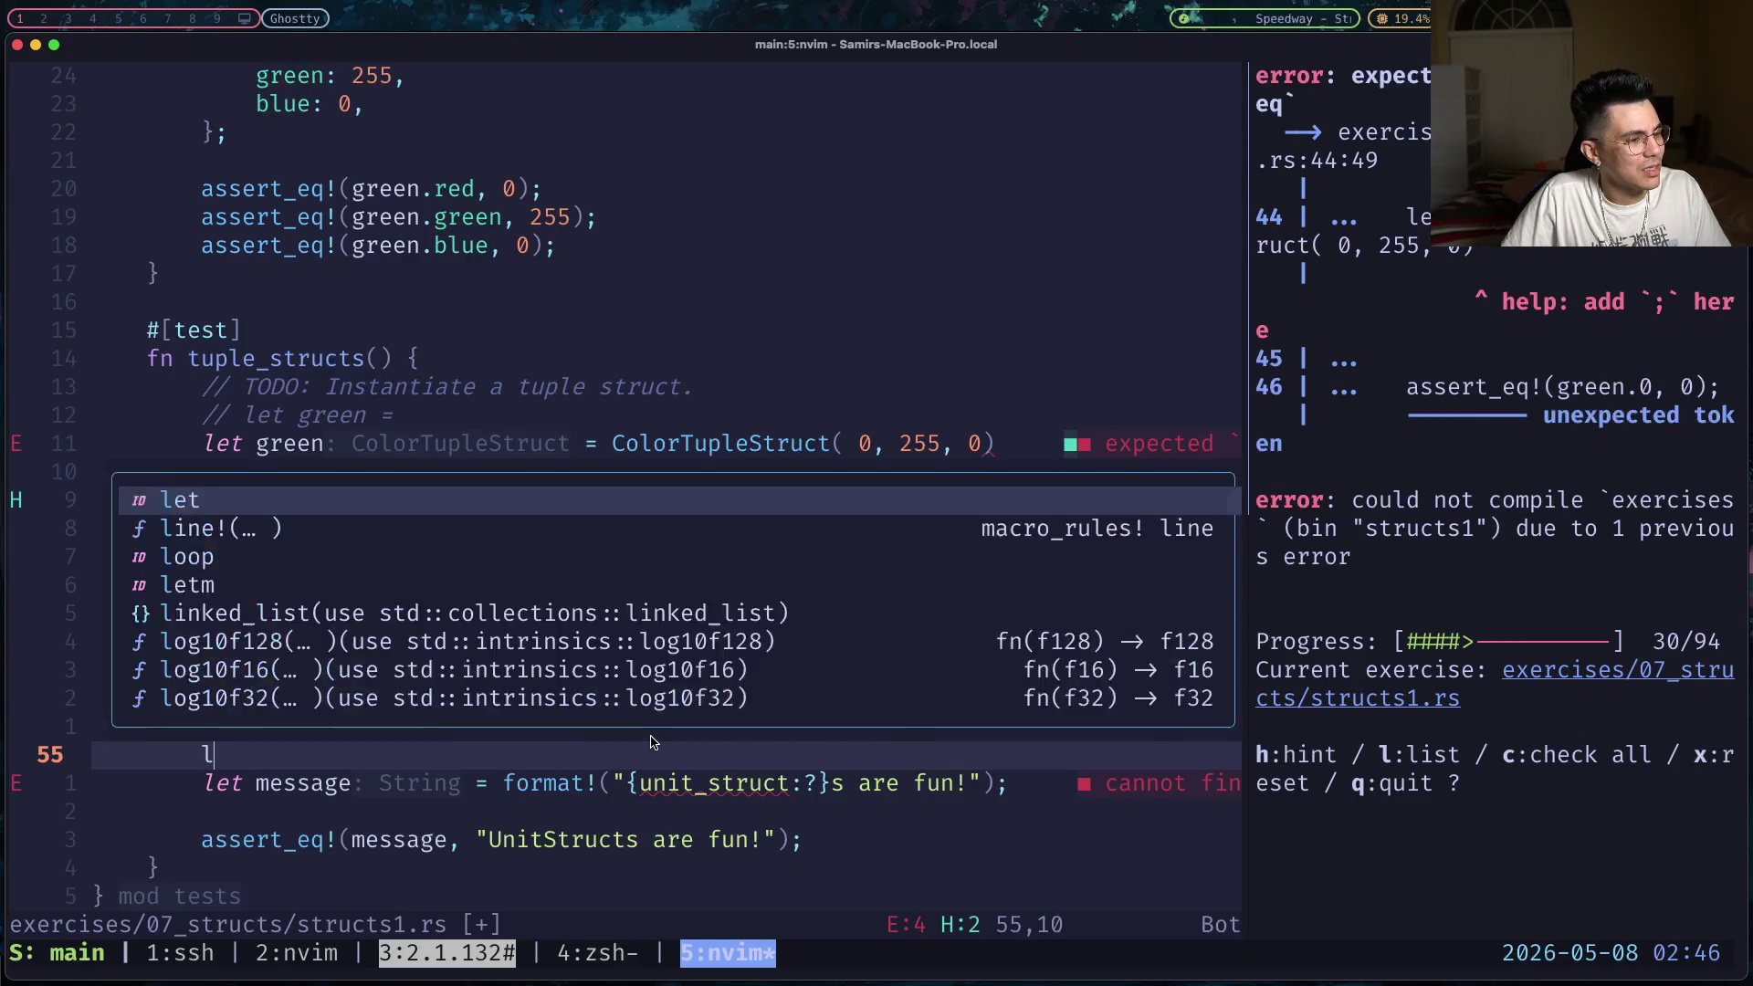
text( uni)
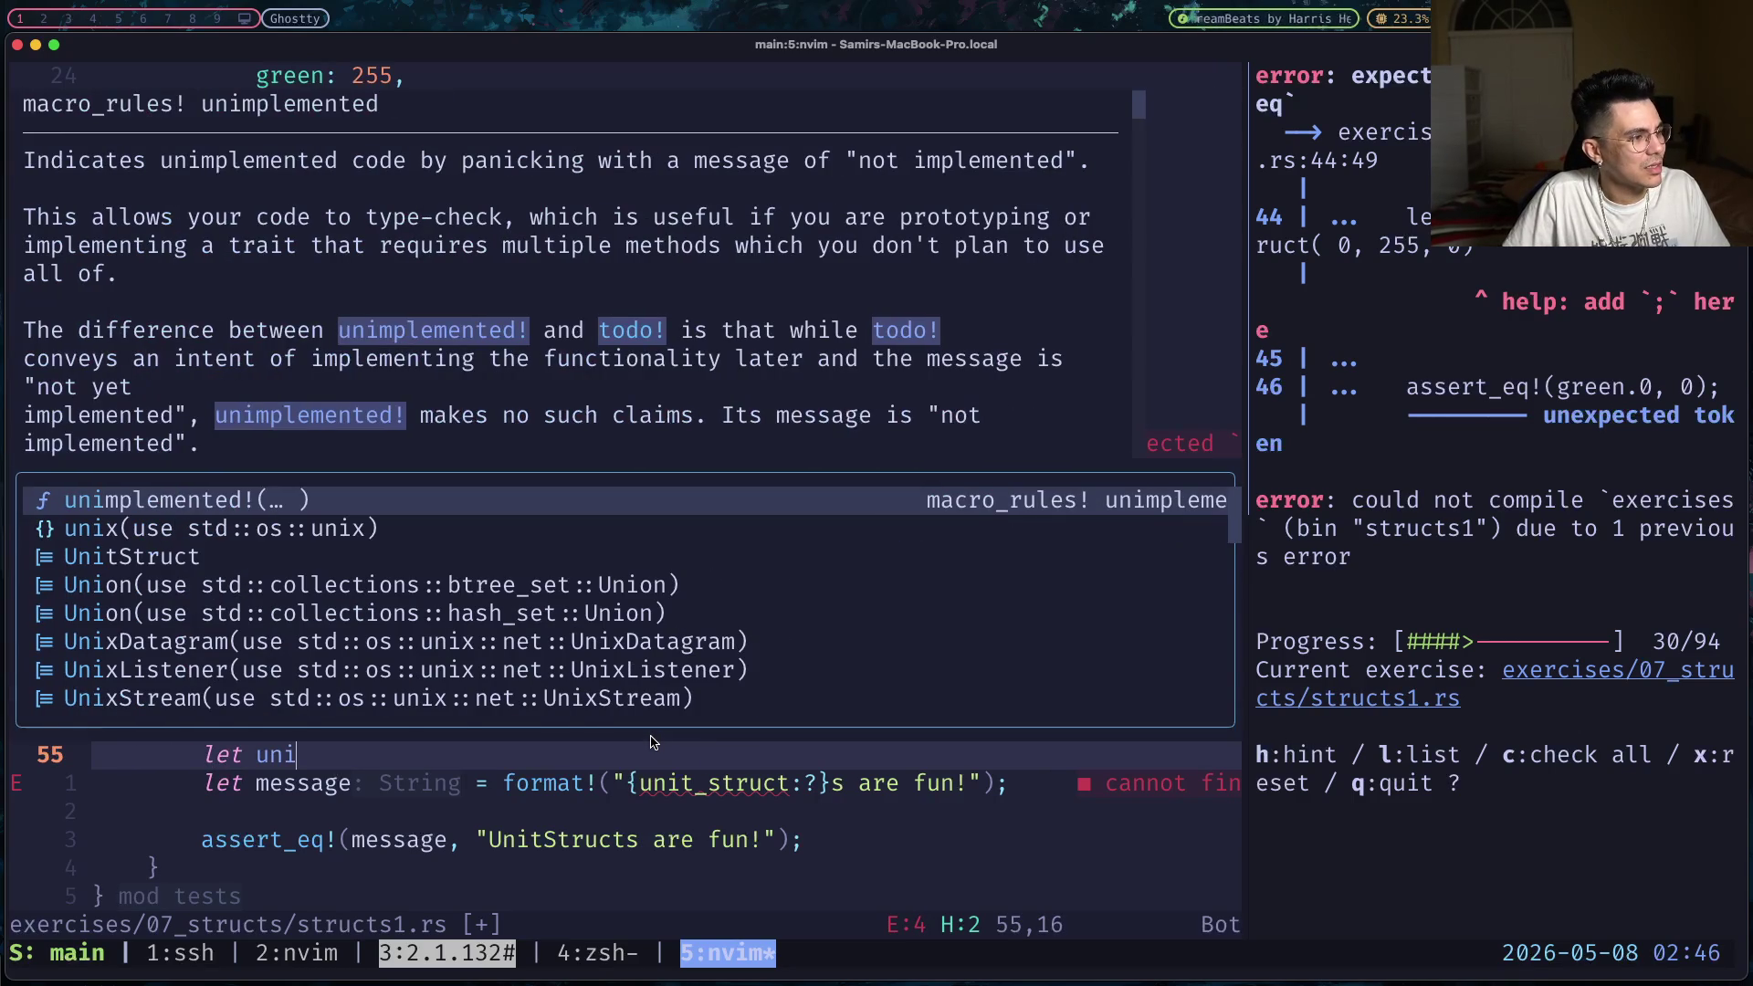
text(t)
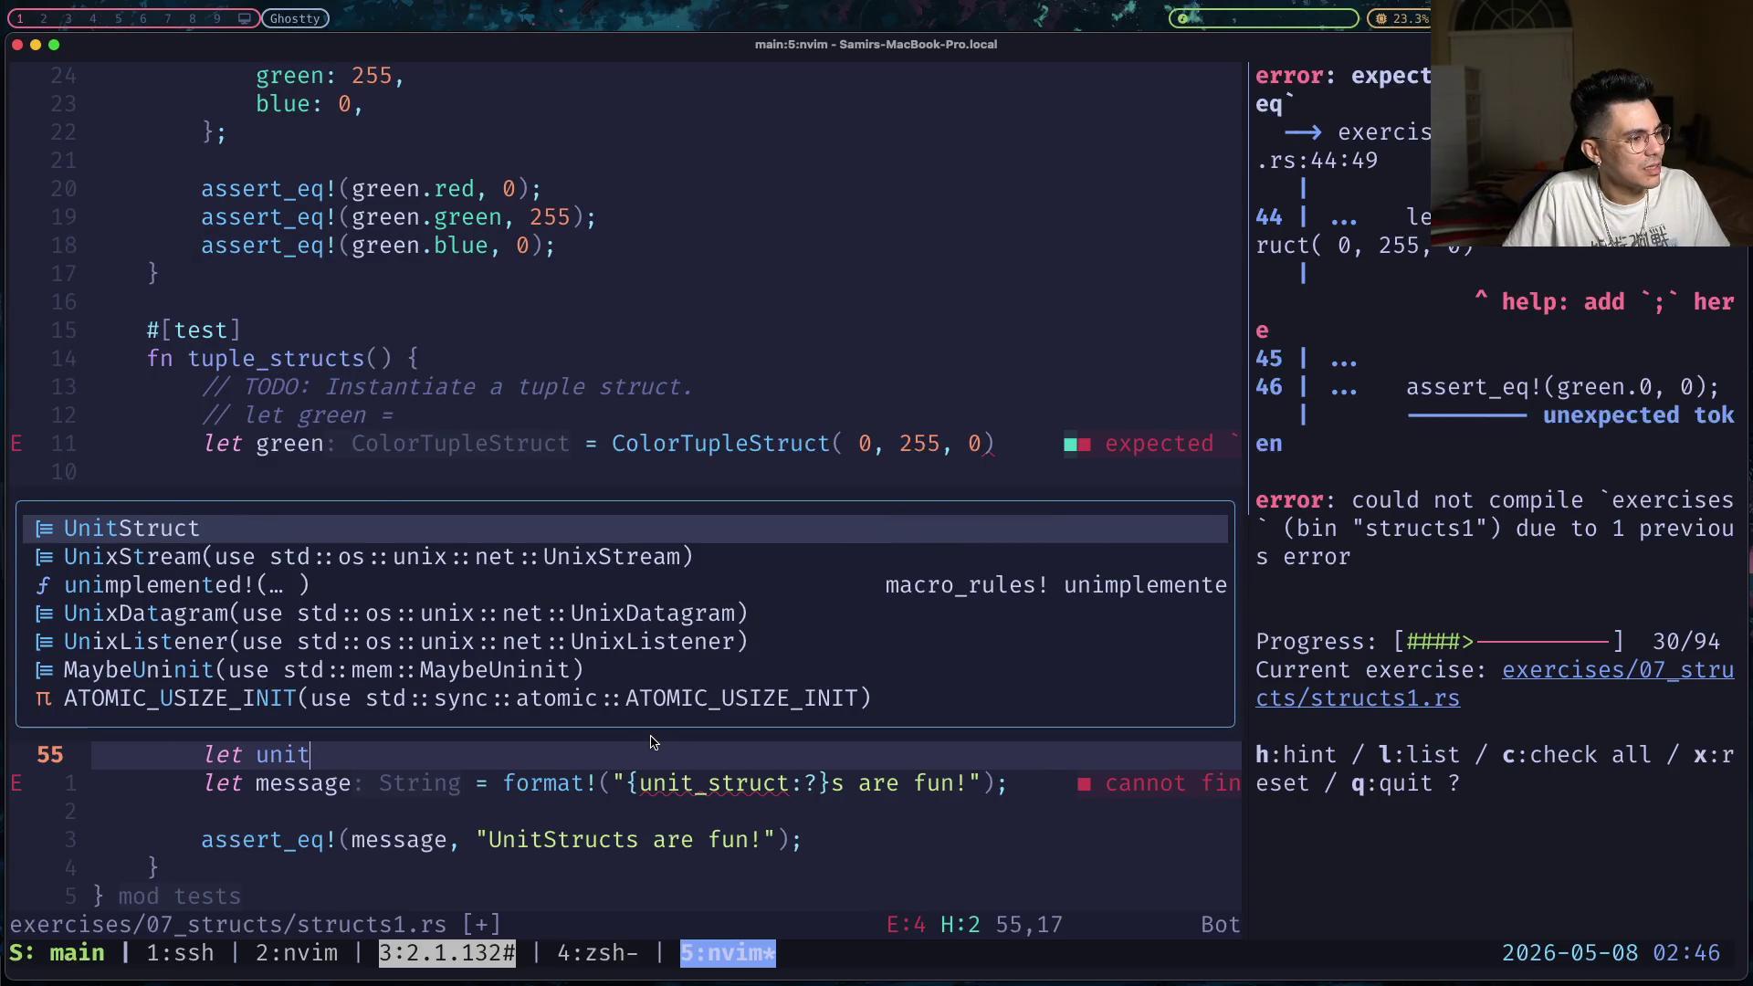
text(_struct =)
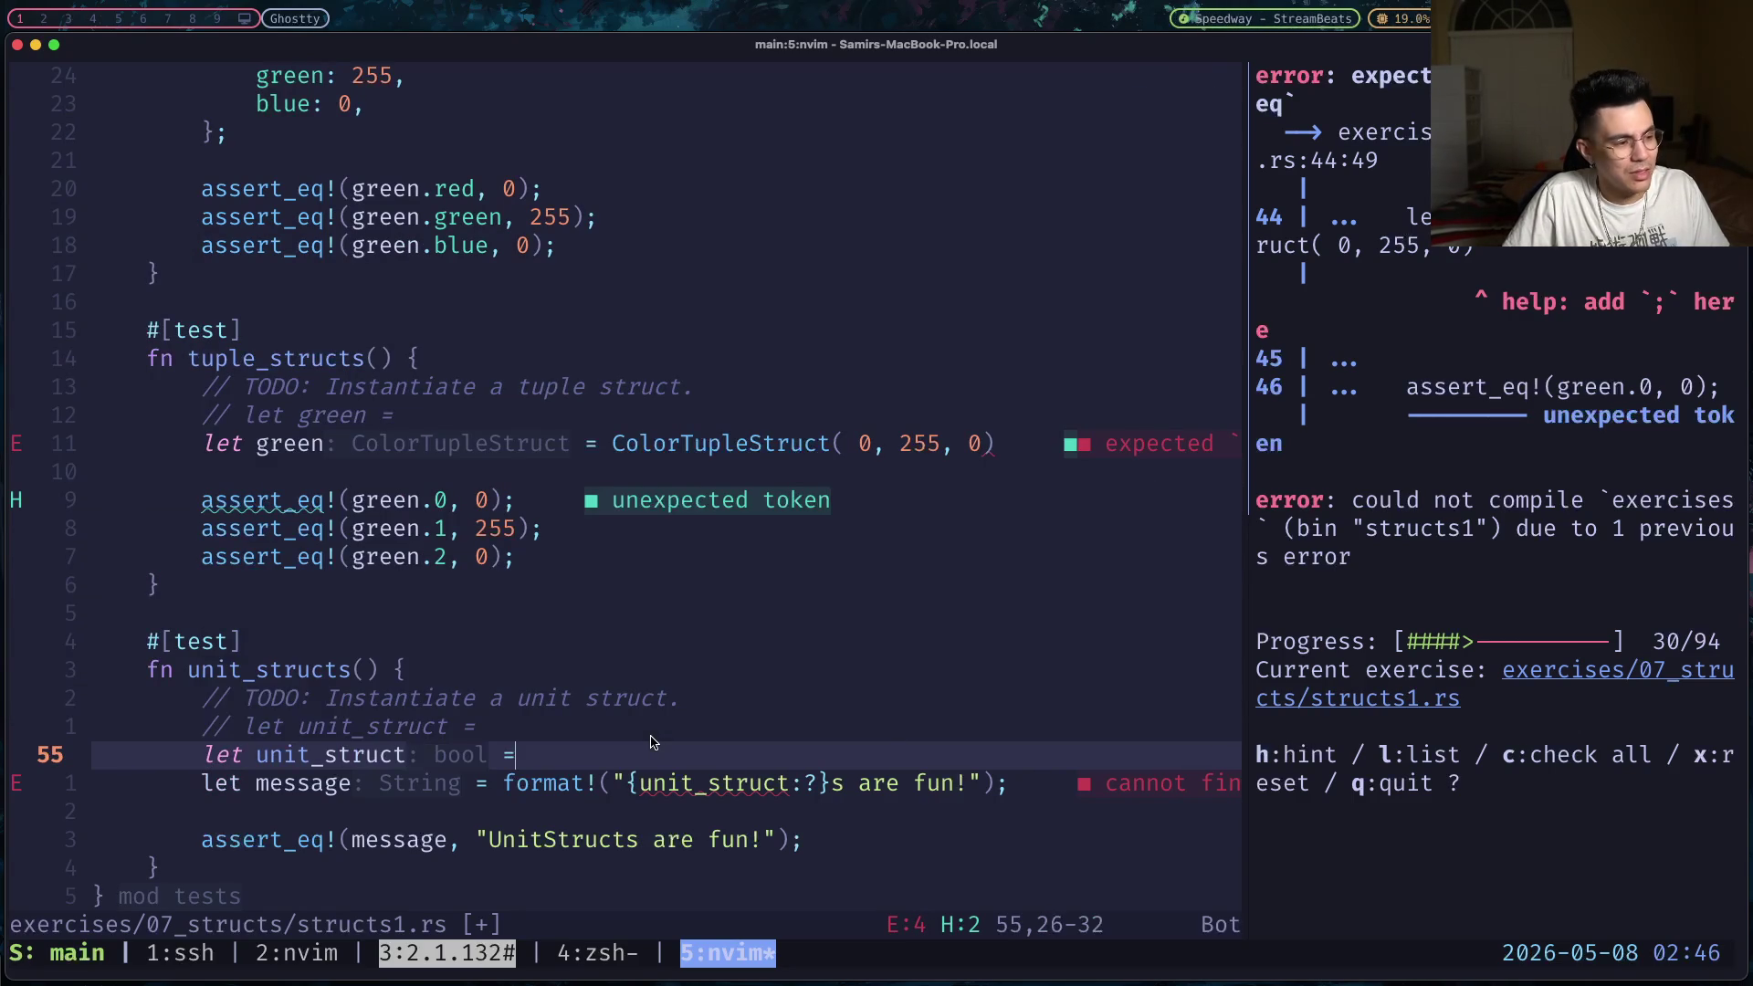
text( Unit)
key(Return)
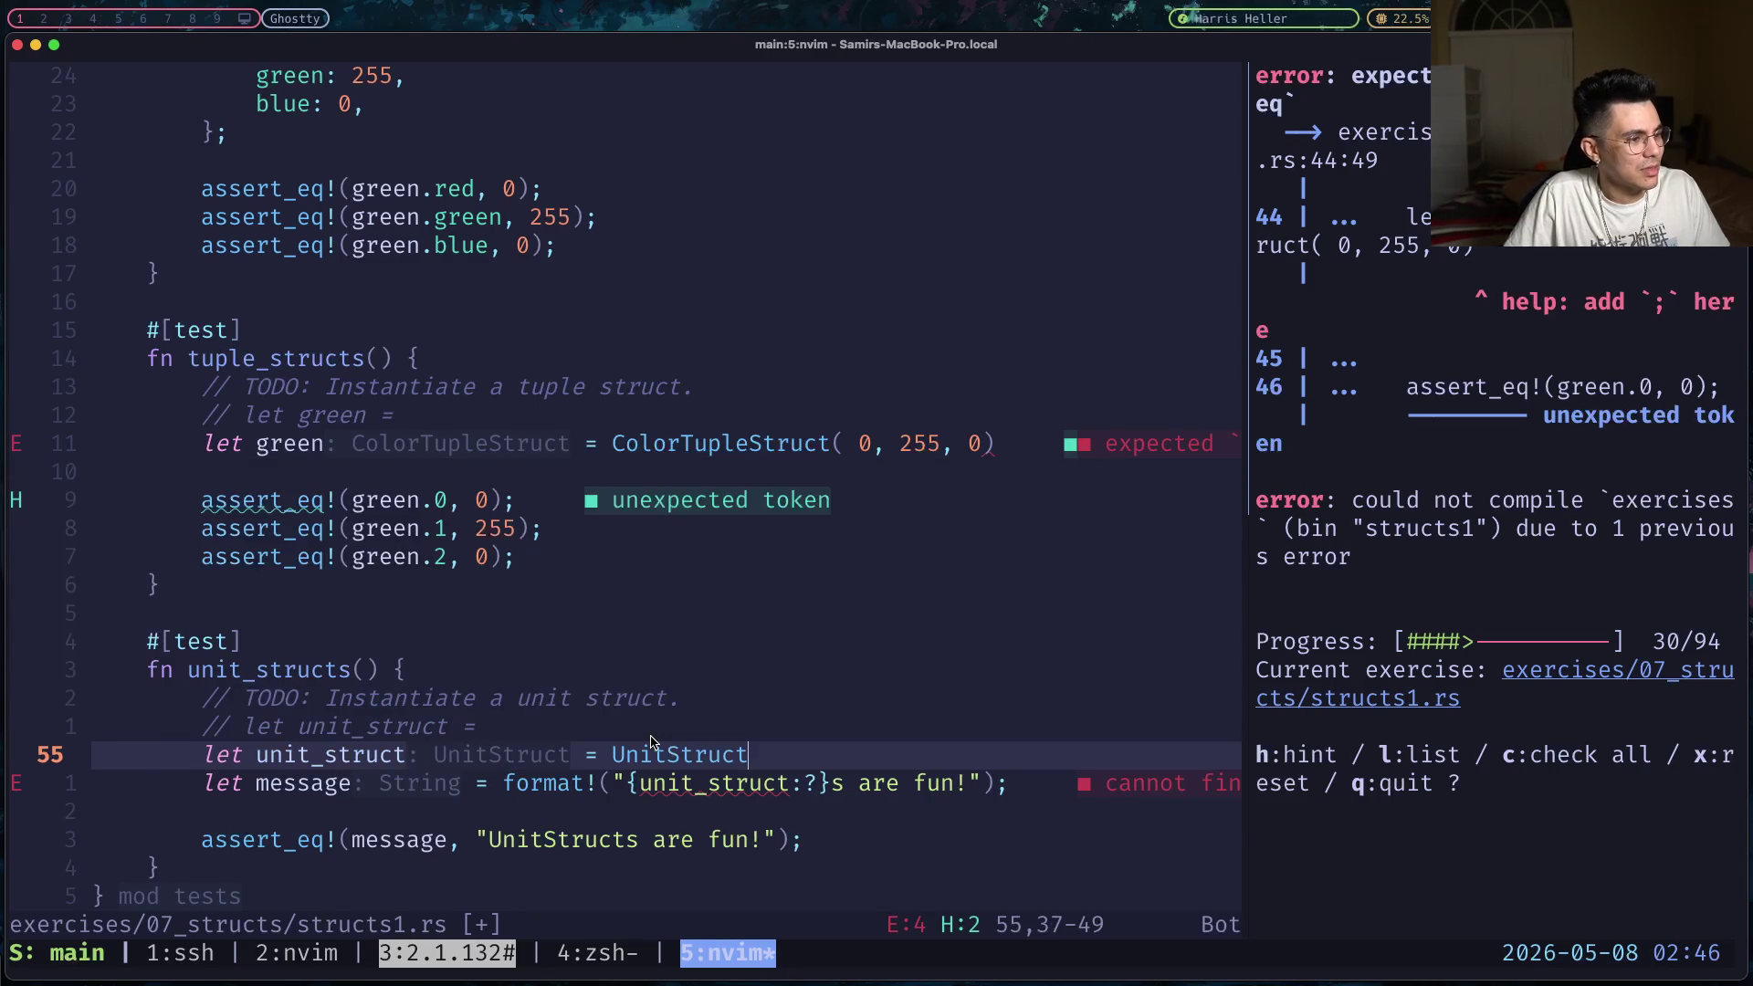
text(;)
key(Escape)
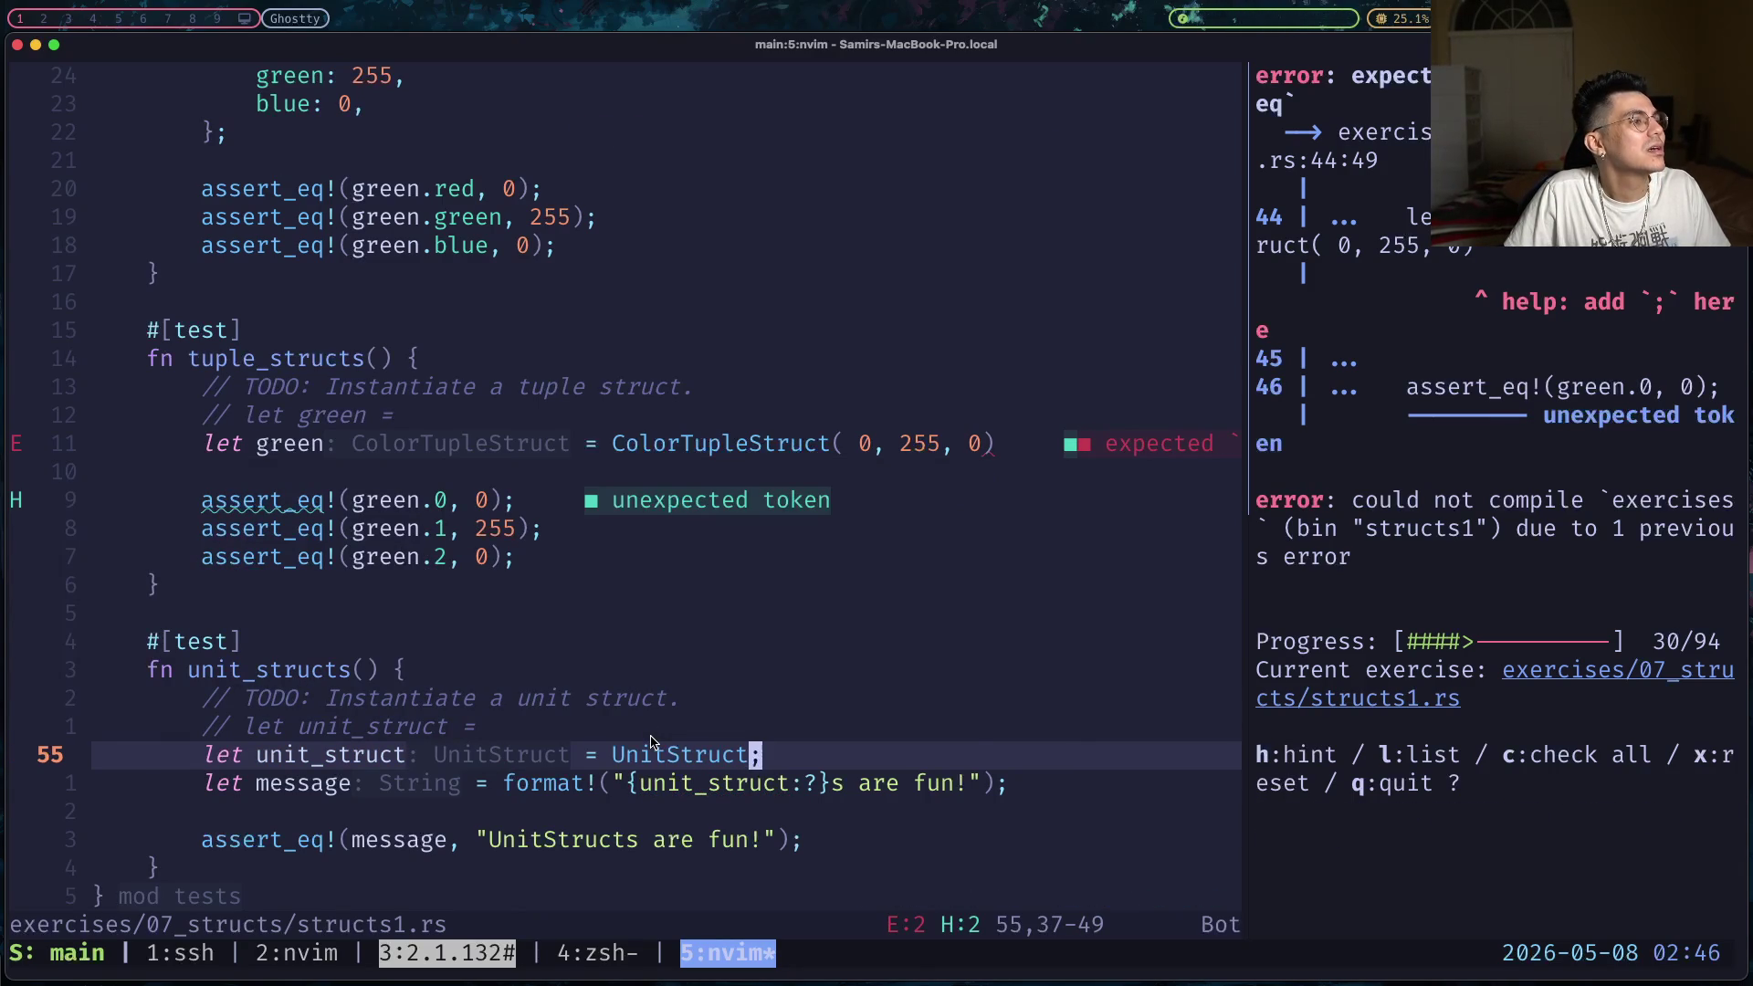
- Add the missing semicolon after ColorTupleStruct(0, 255, 0) and save so Rustlings rechecks
key(k)
key(k)
key(k)
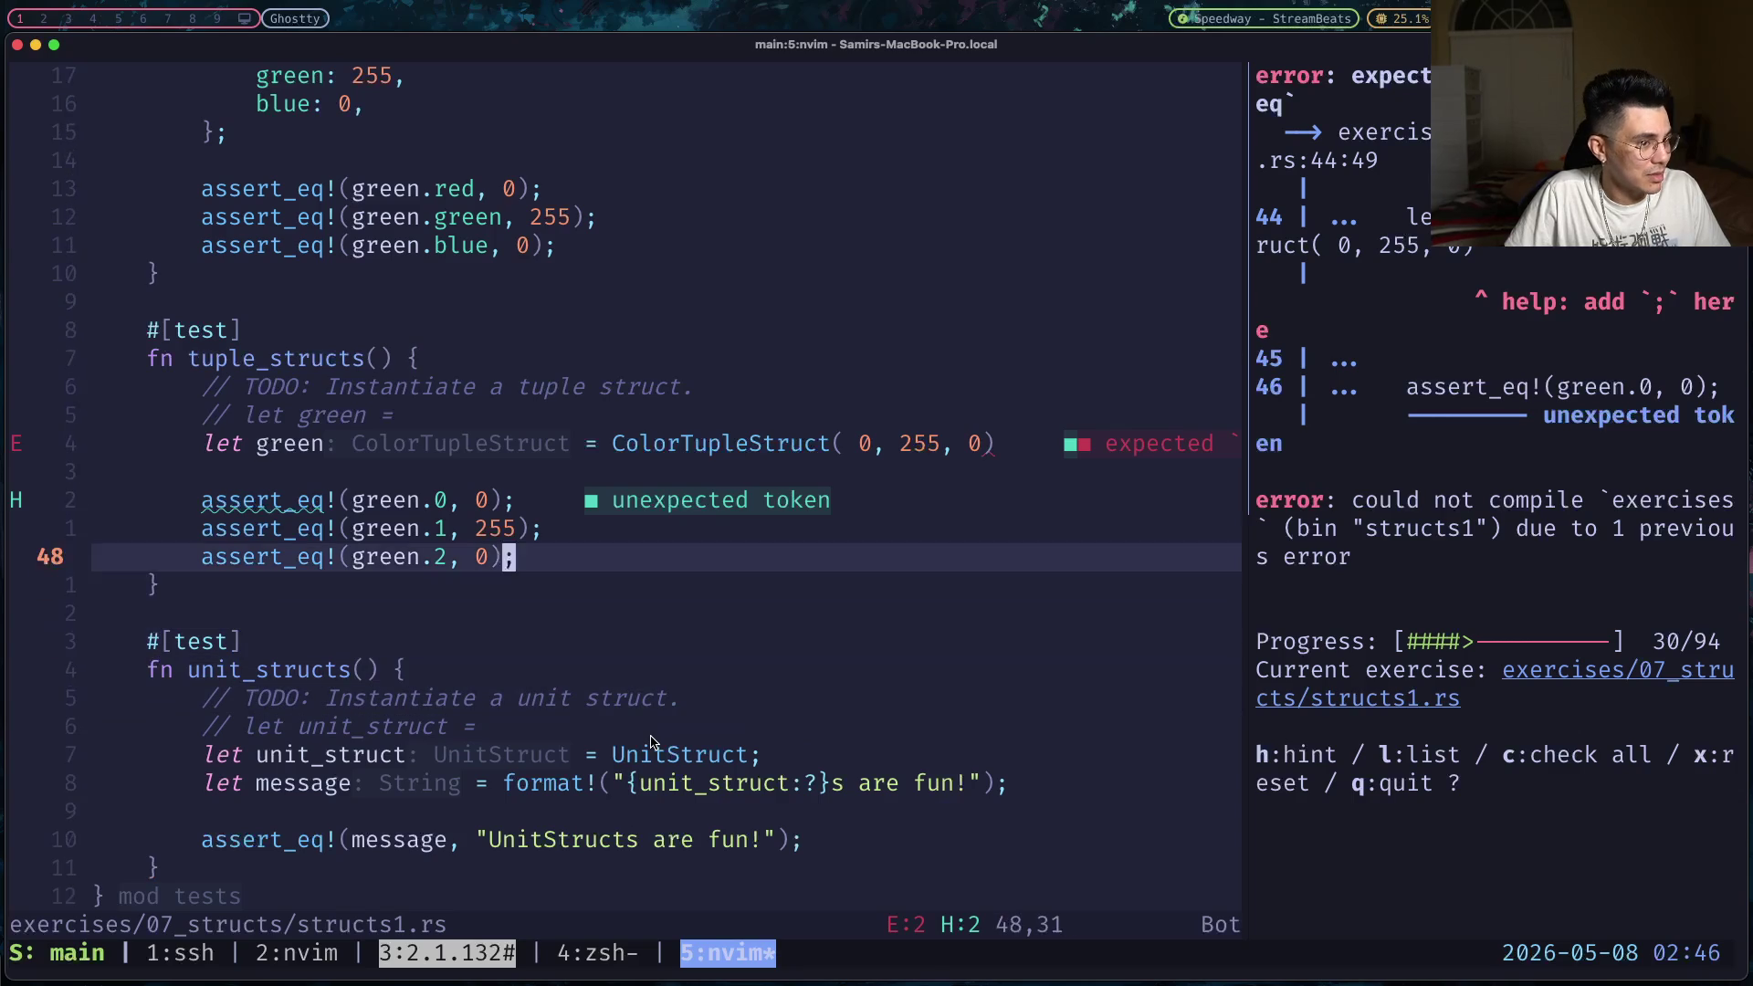
key(k)
key(k)
key(k)
key(k)
key(w)
key(w)
key(a)
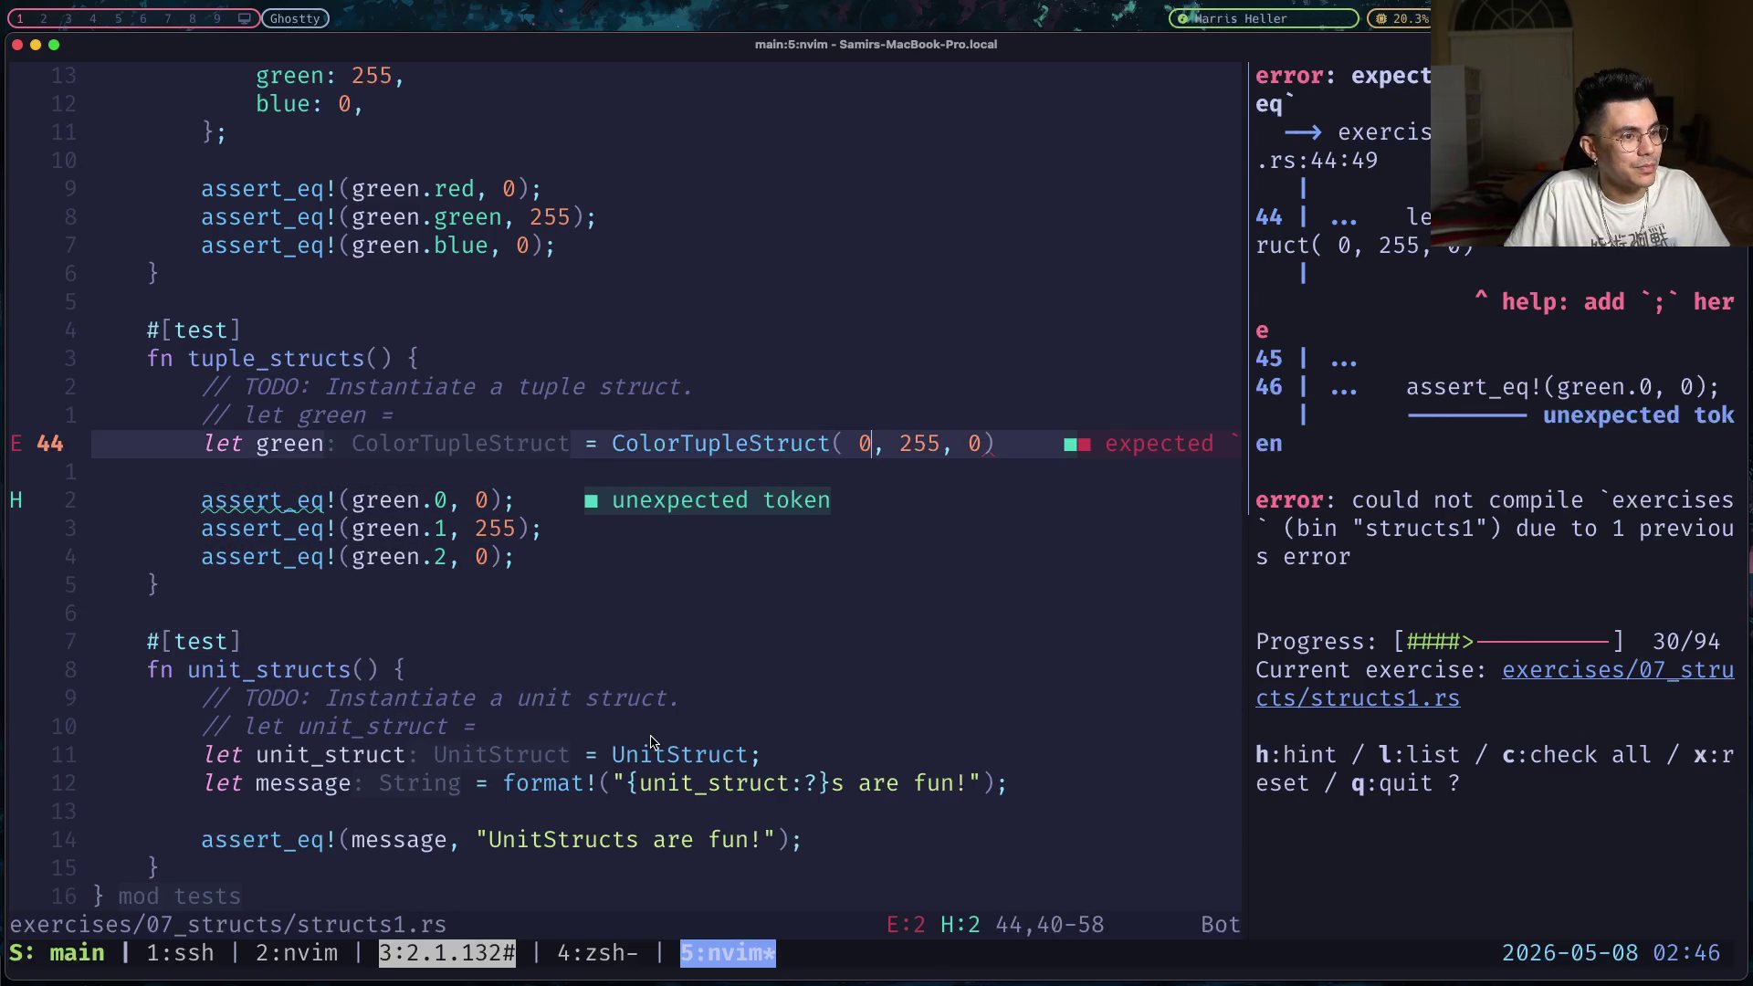
key(Escape)
text($a)
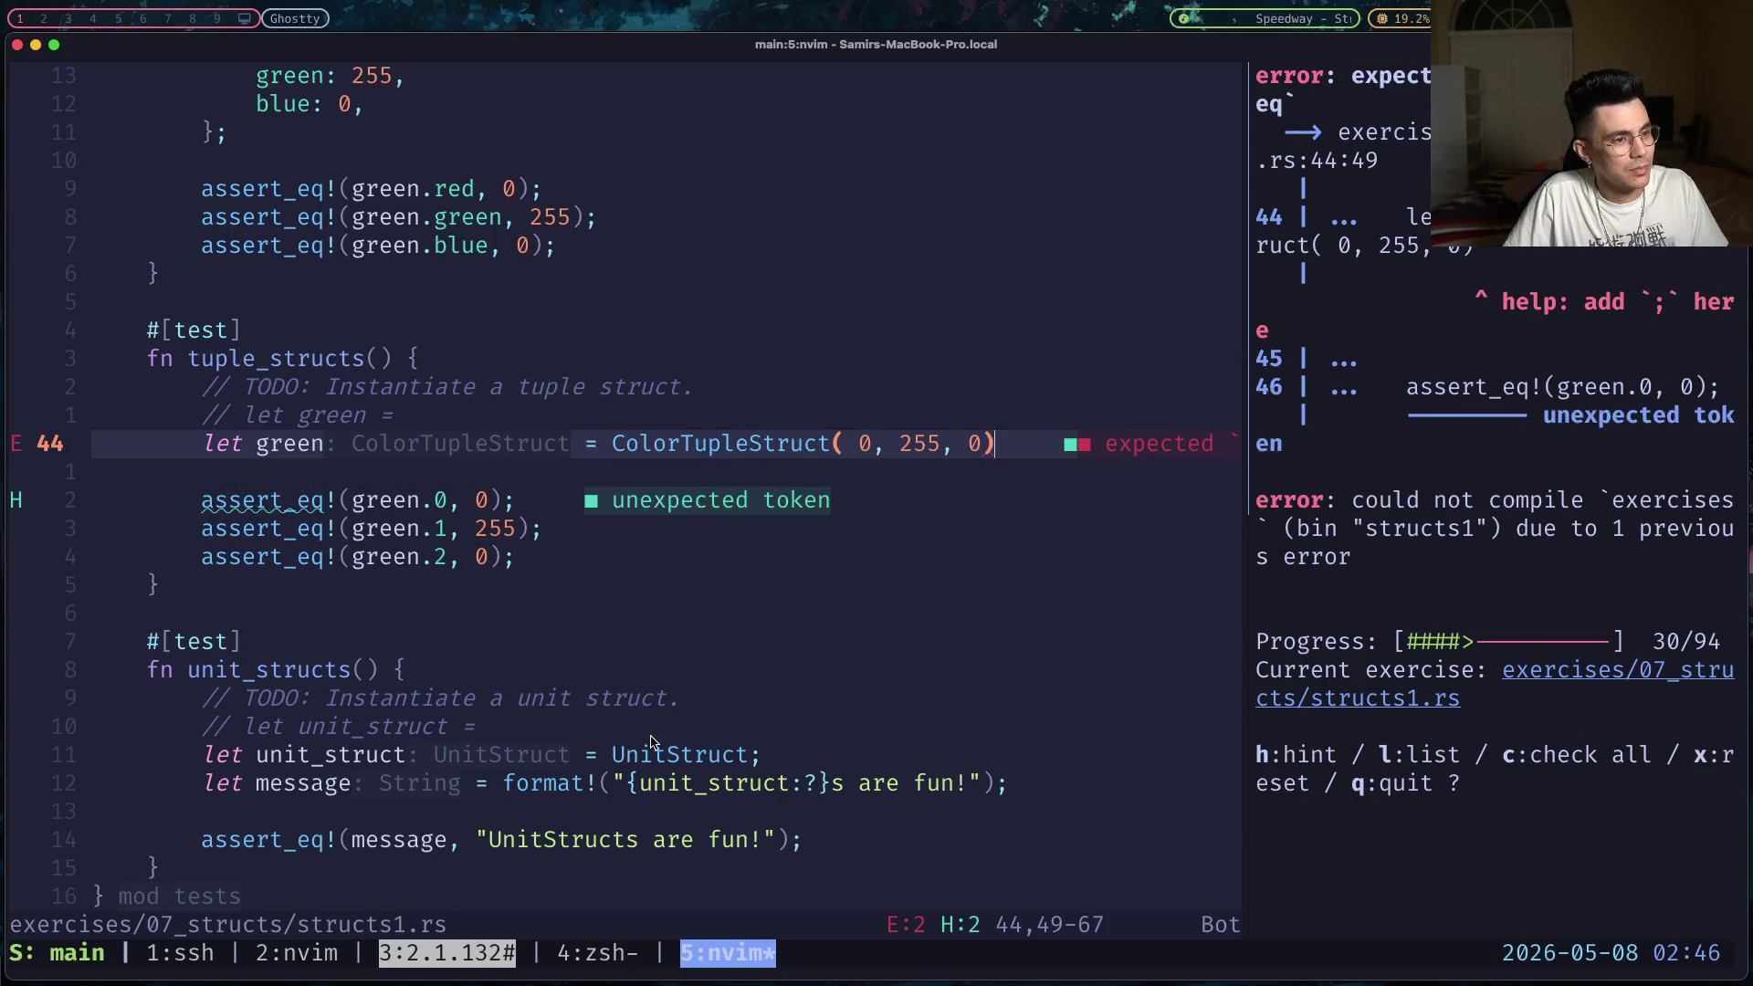
text(;)
key(Escape)
text(:w)
key(Return)
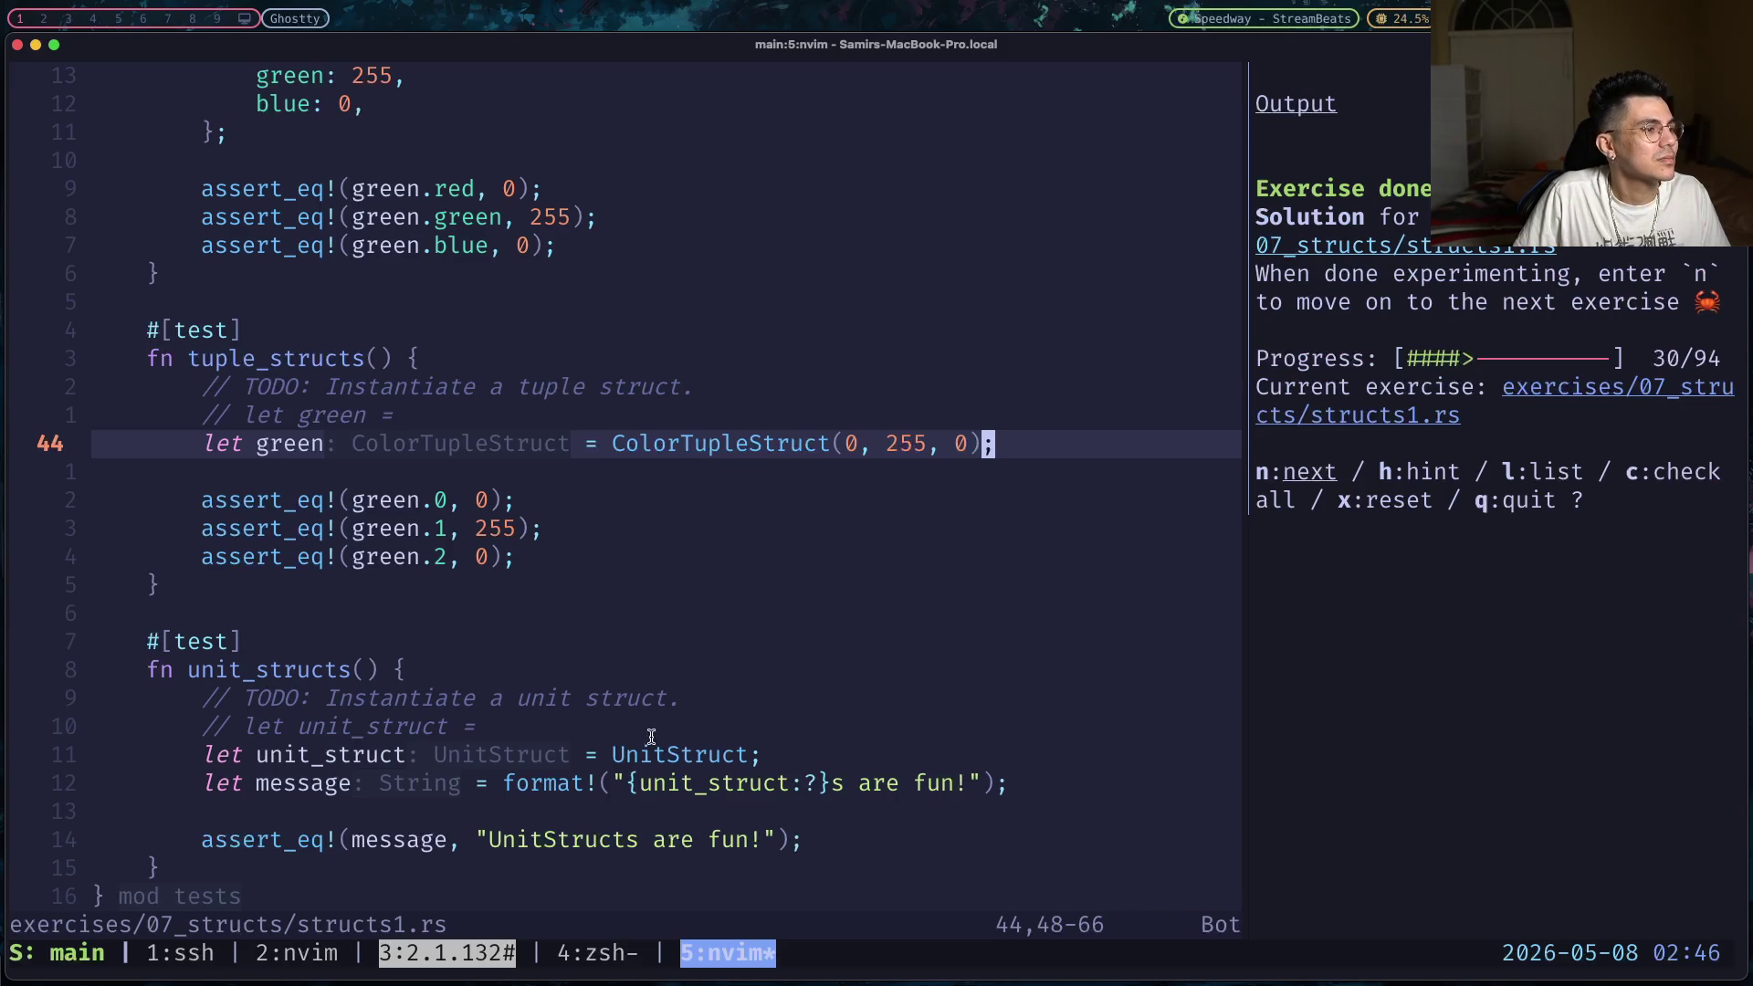
key(braceleft)
key(braceleft)
key(braceleft)
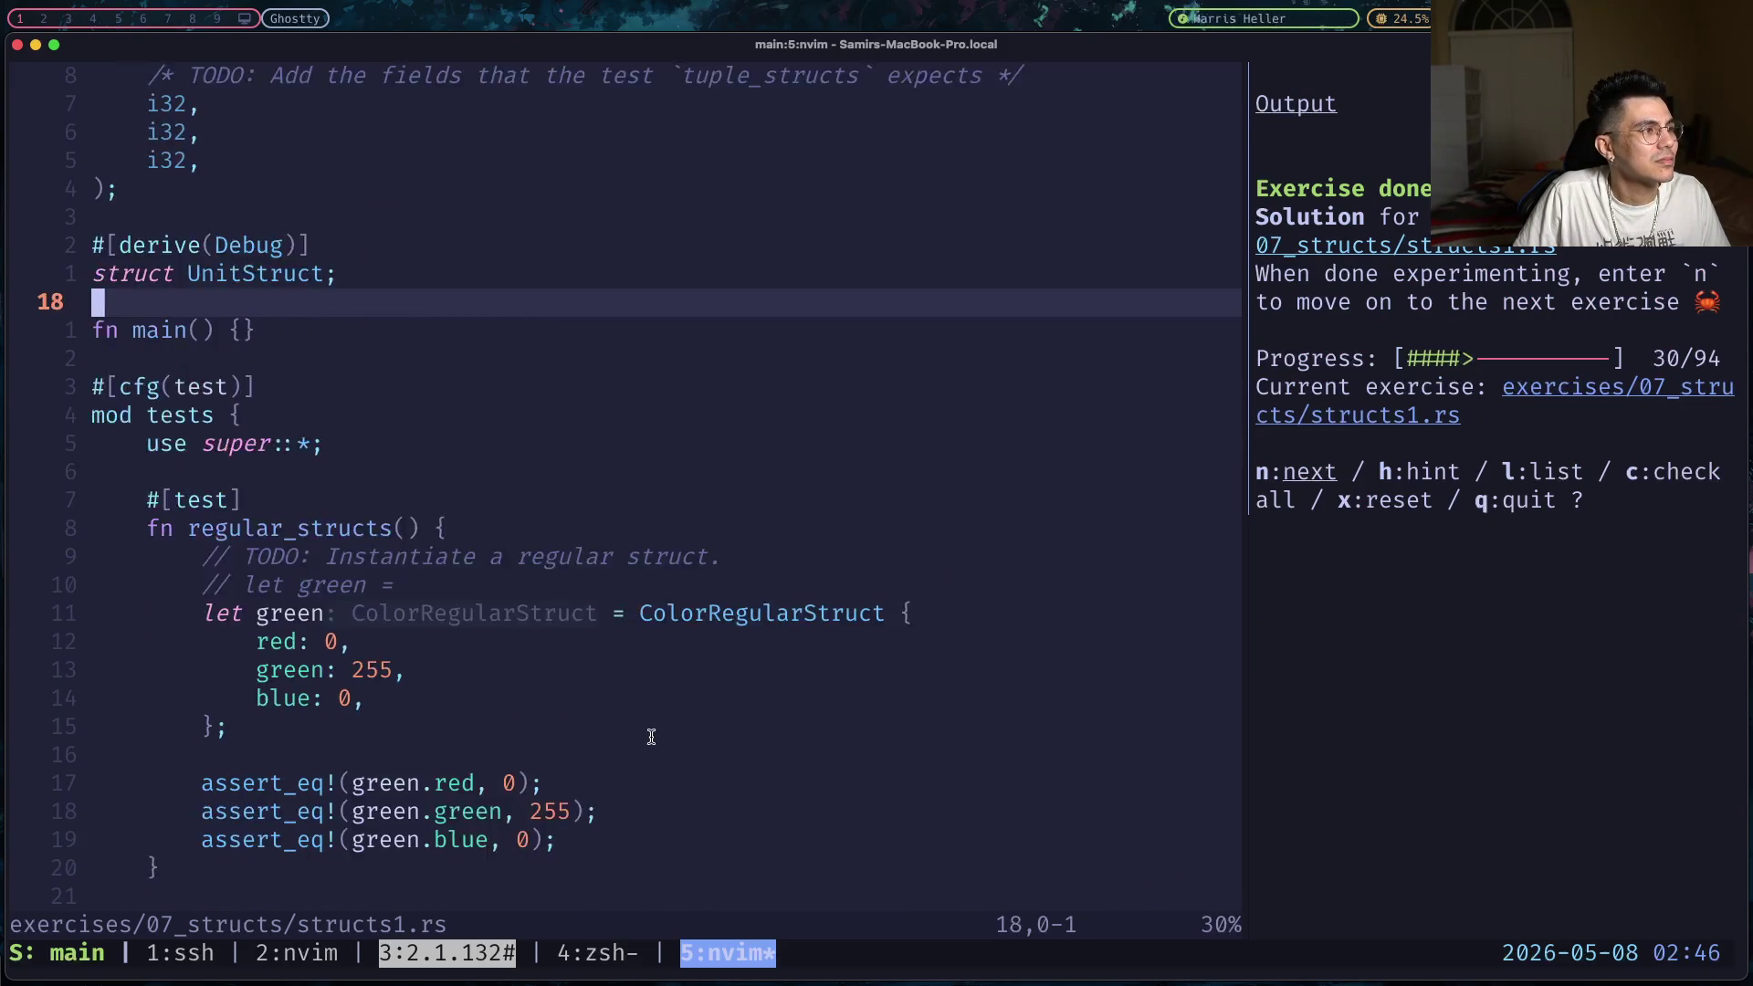
key(braceleft)
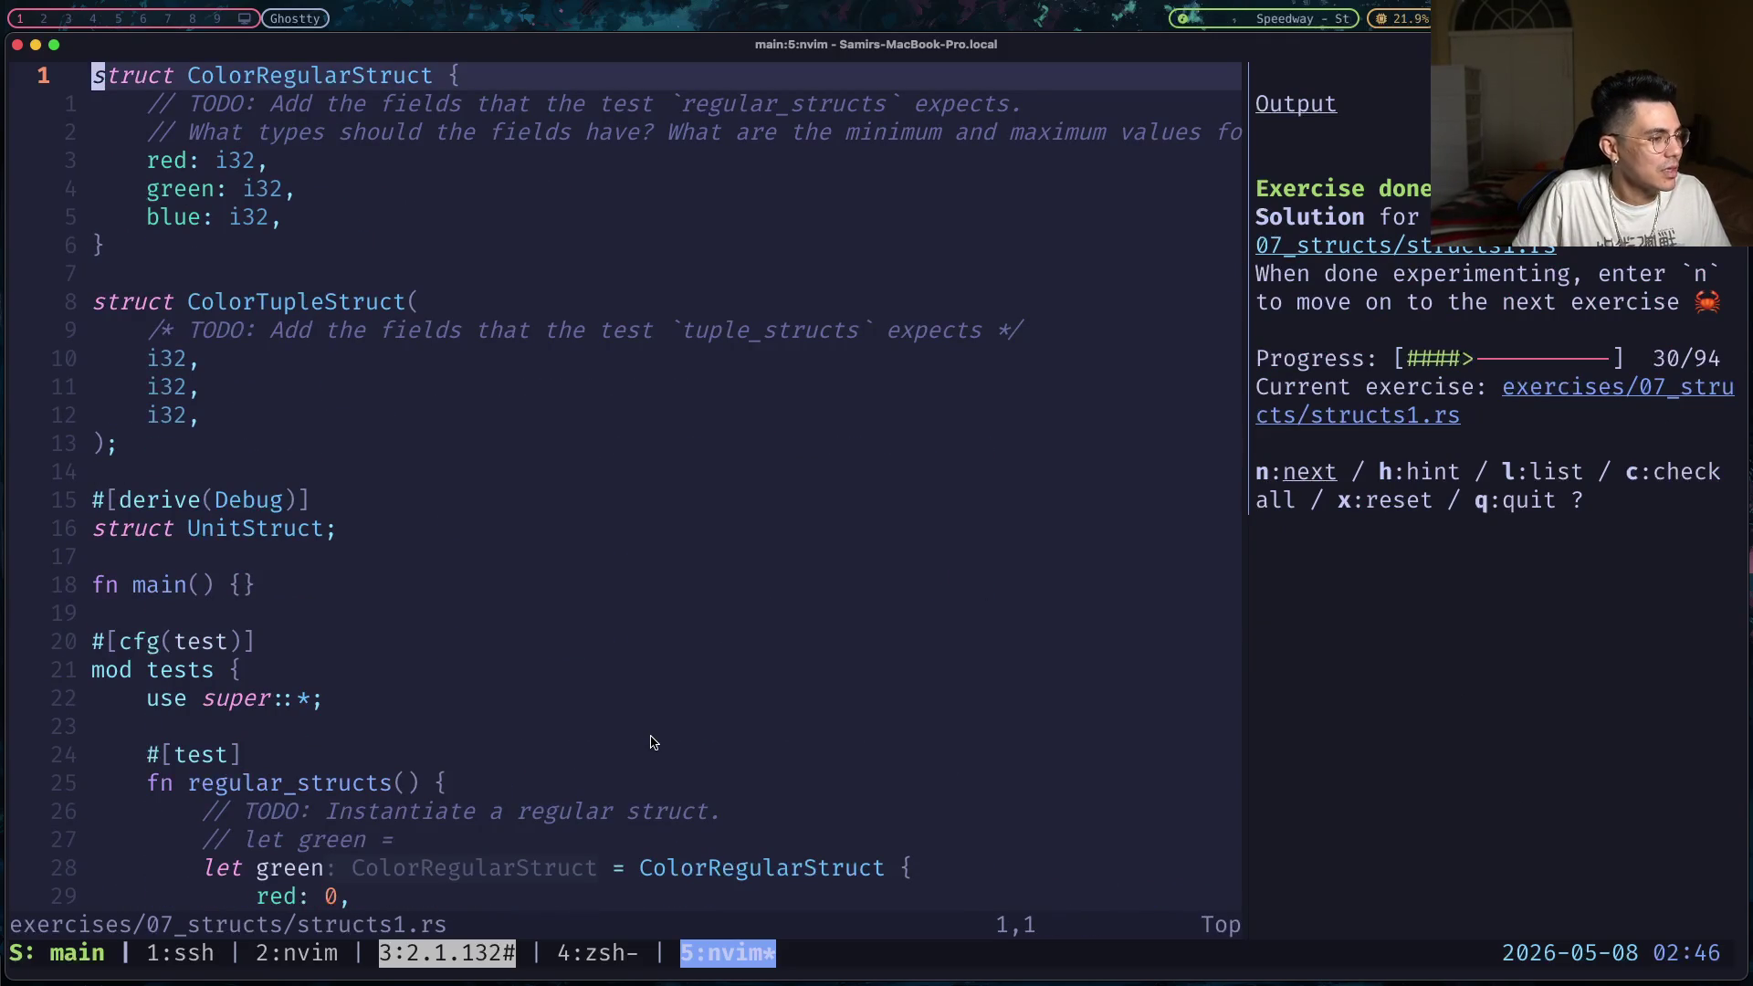
- Open the solutions version of structs1.rs and step through its struct definitions and tests
key(space)
key(space)
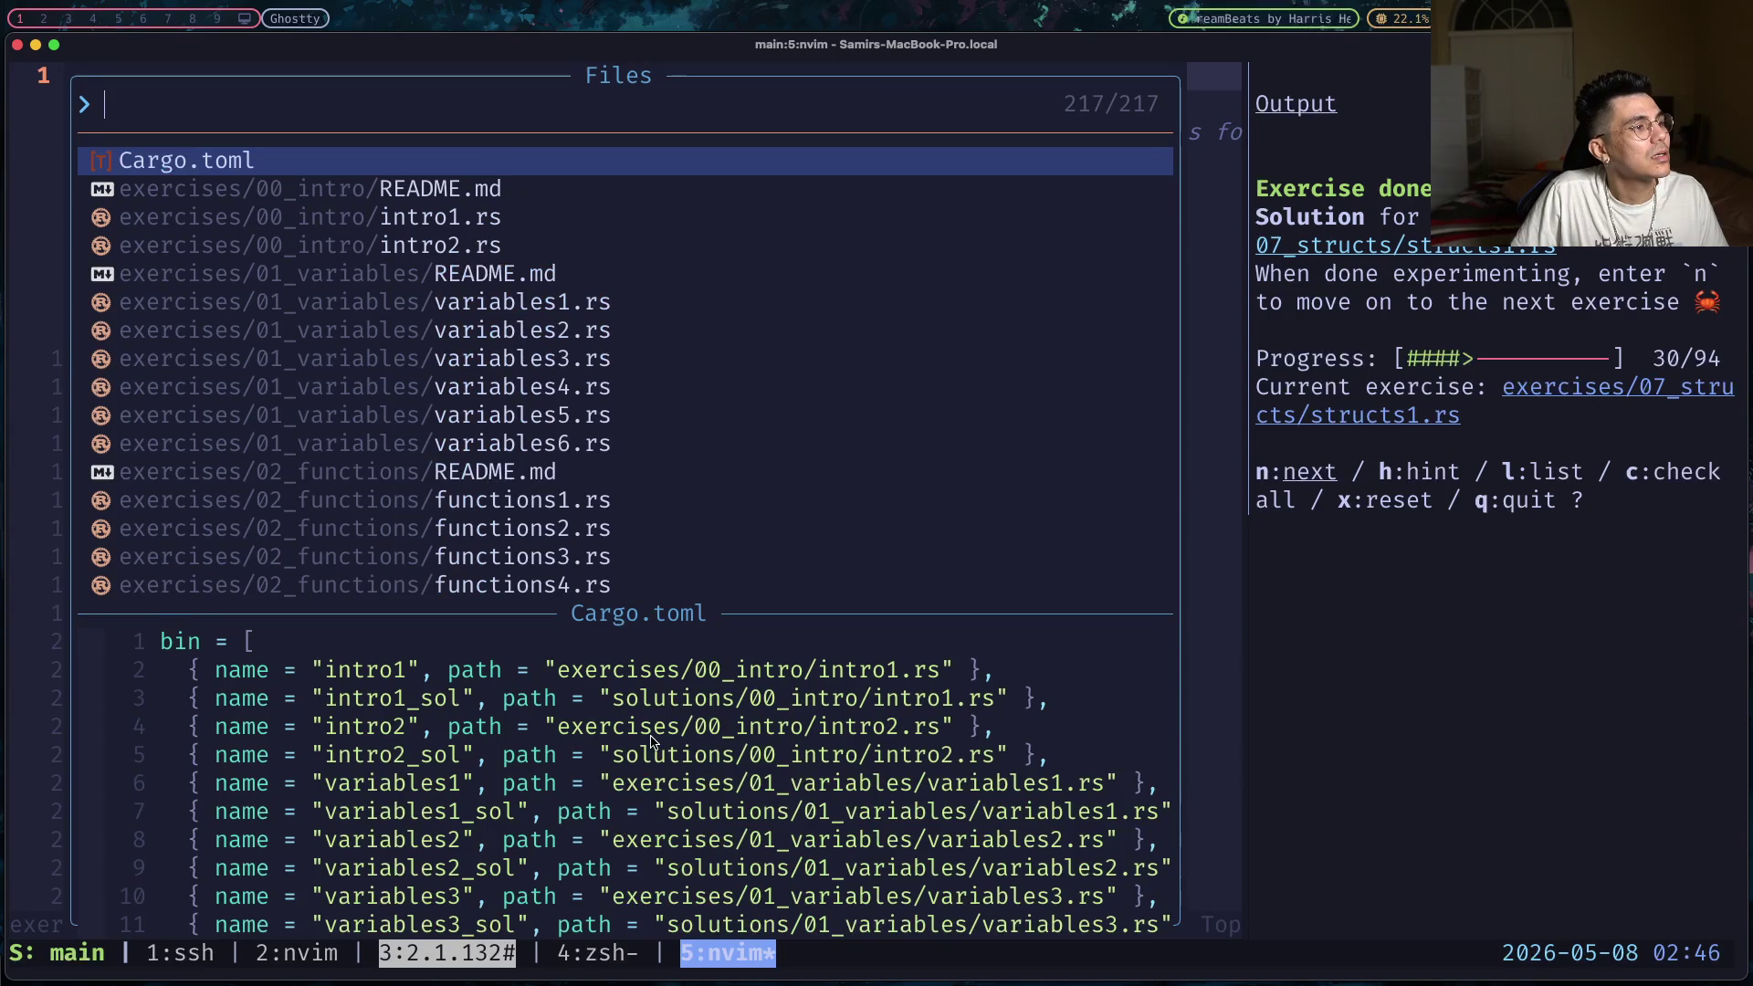
text(structs)
text(1)
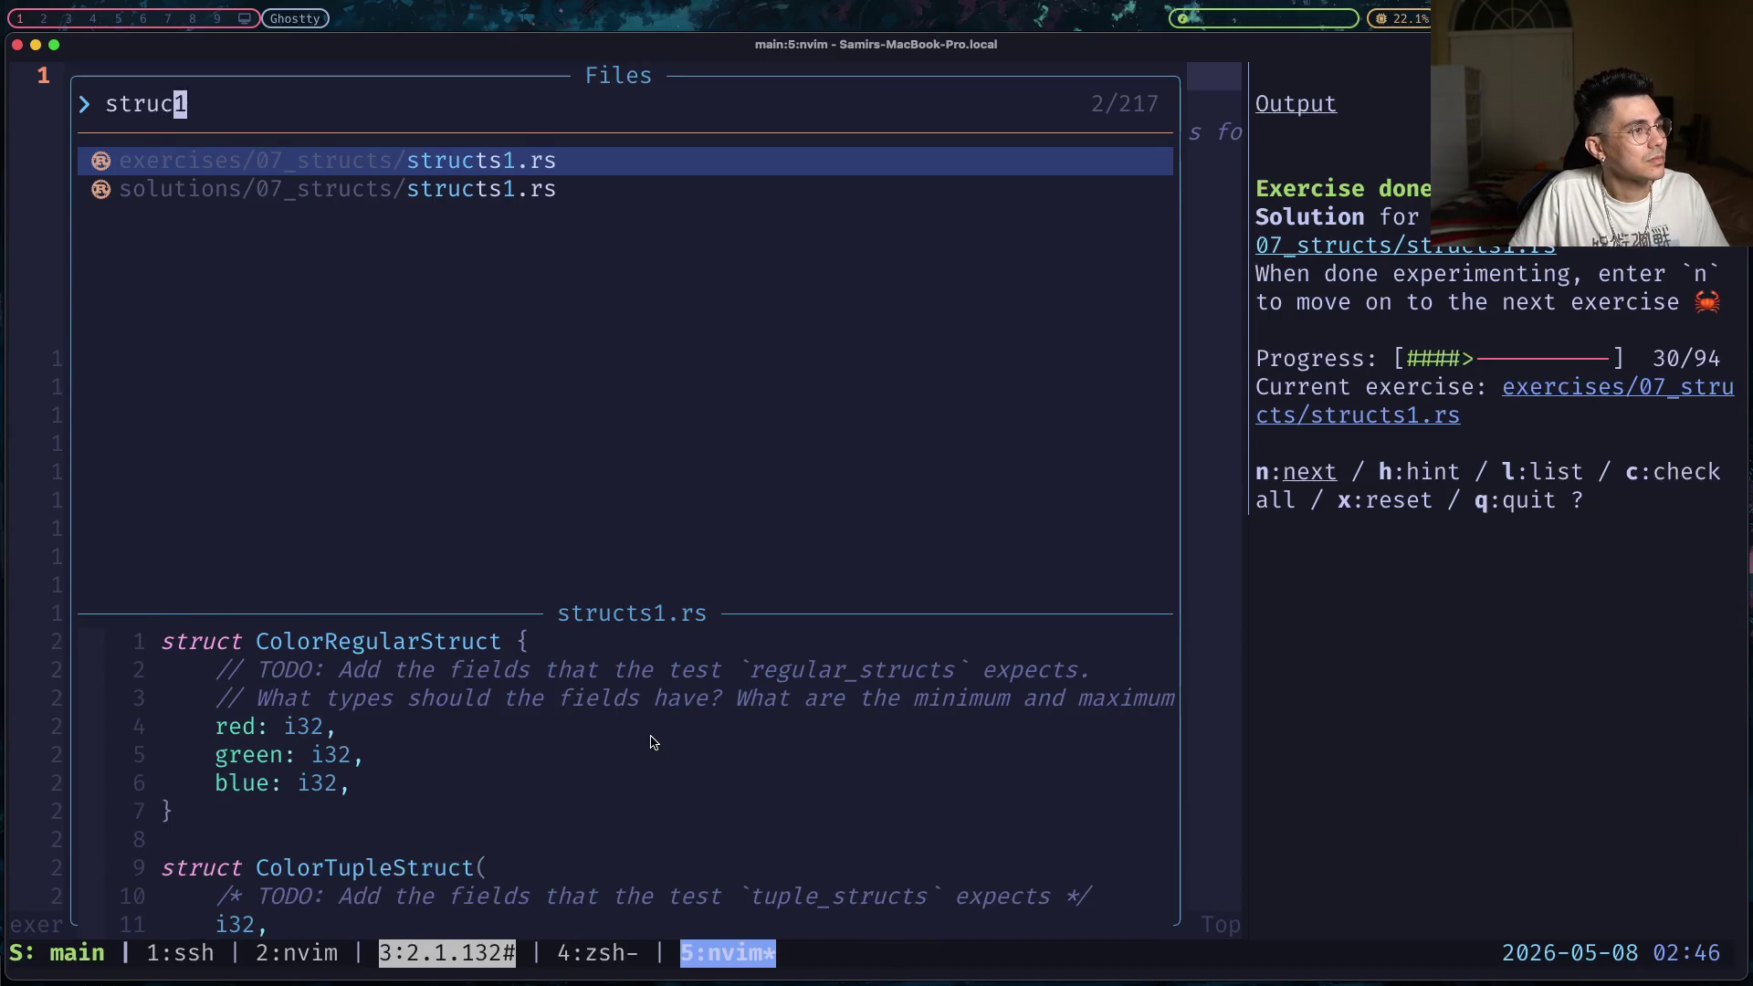
key(ctrl+n)
key(Return)
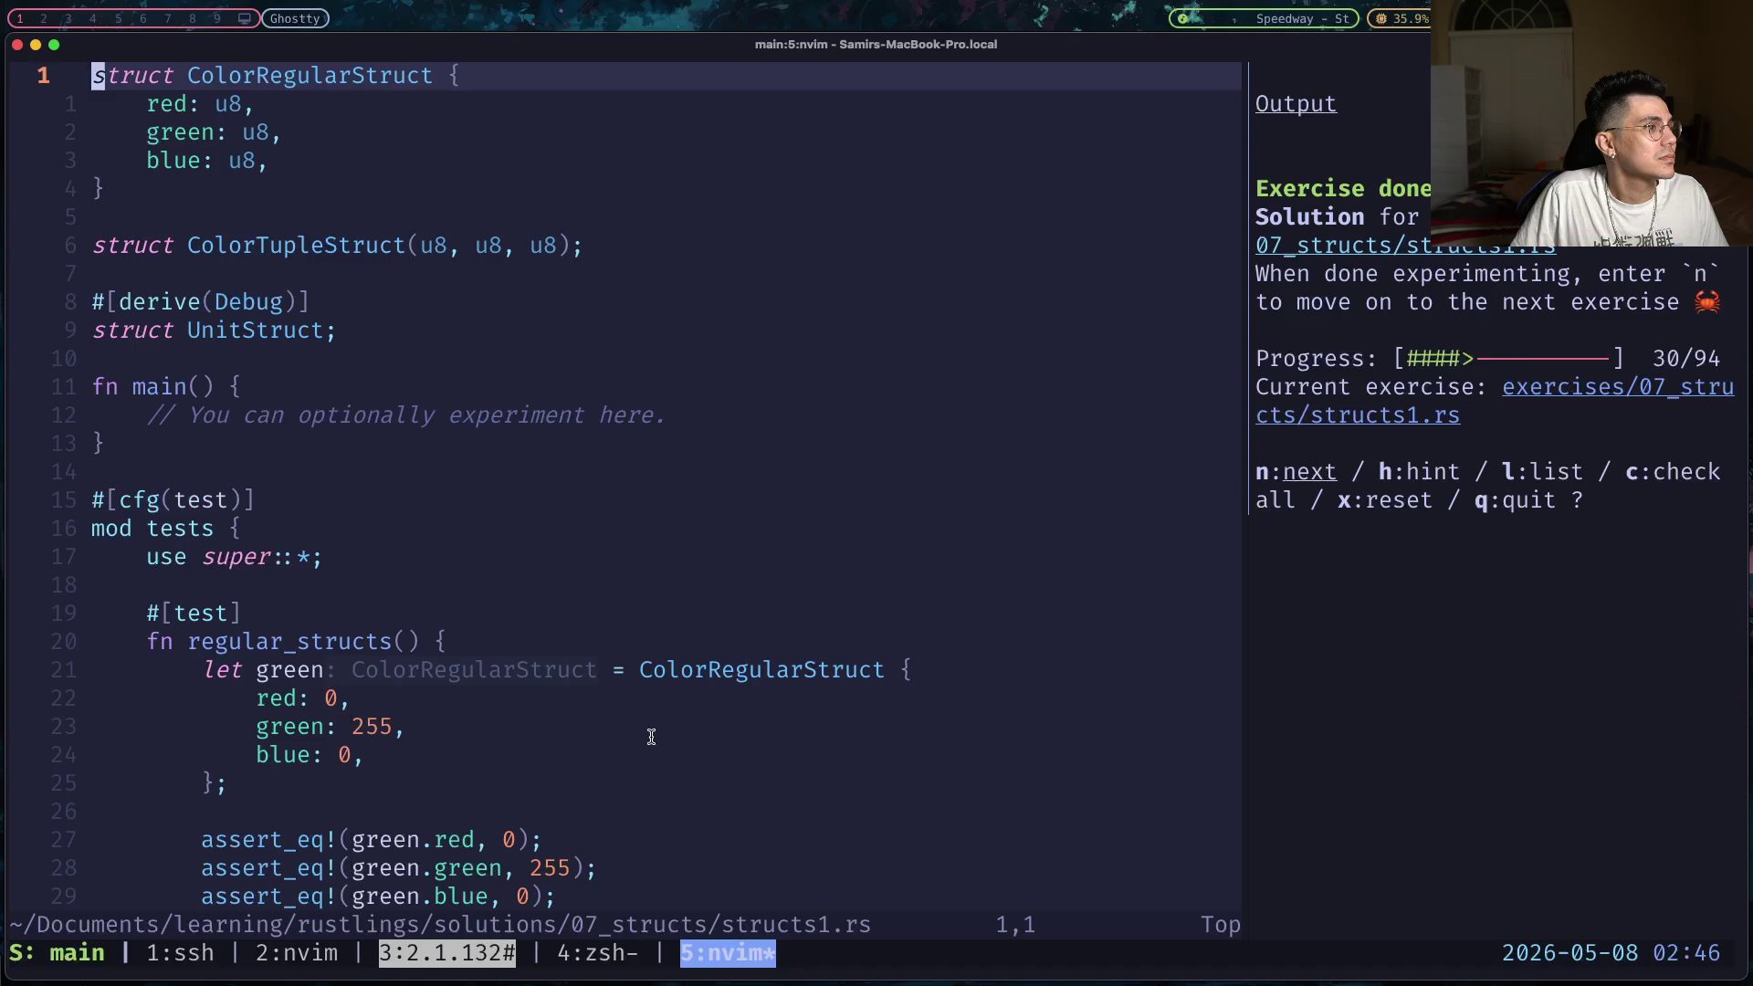
key(braceright)
key(braceright)
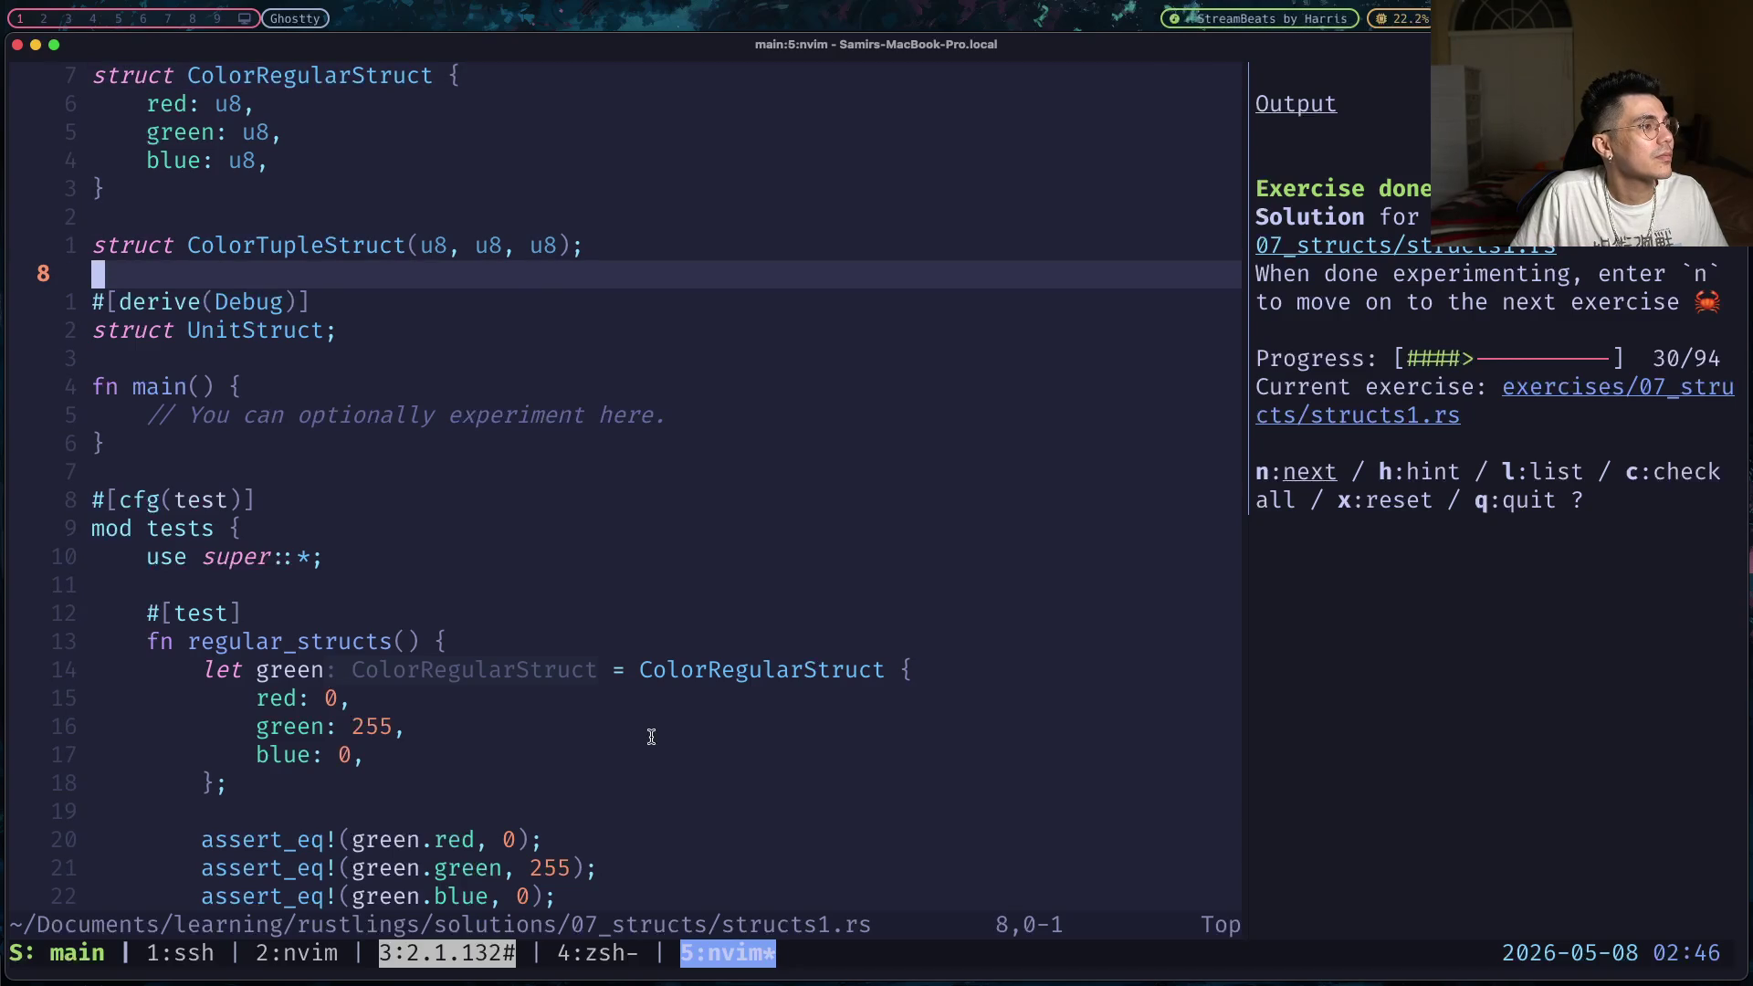
key(braceleft)
key(braceleft)
key(braceright)
key(braceright)
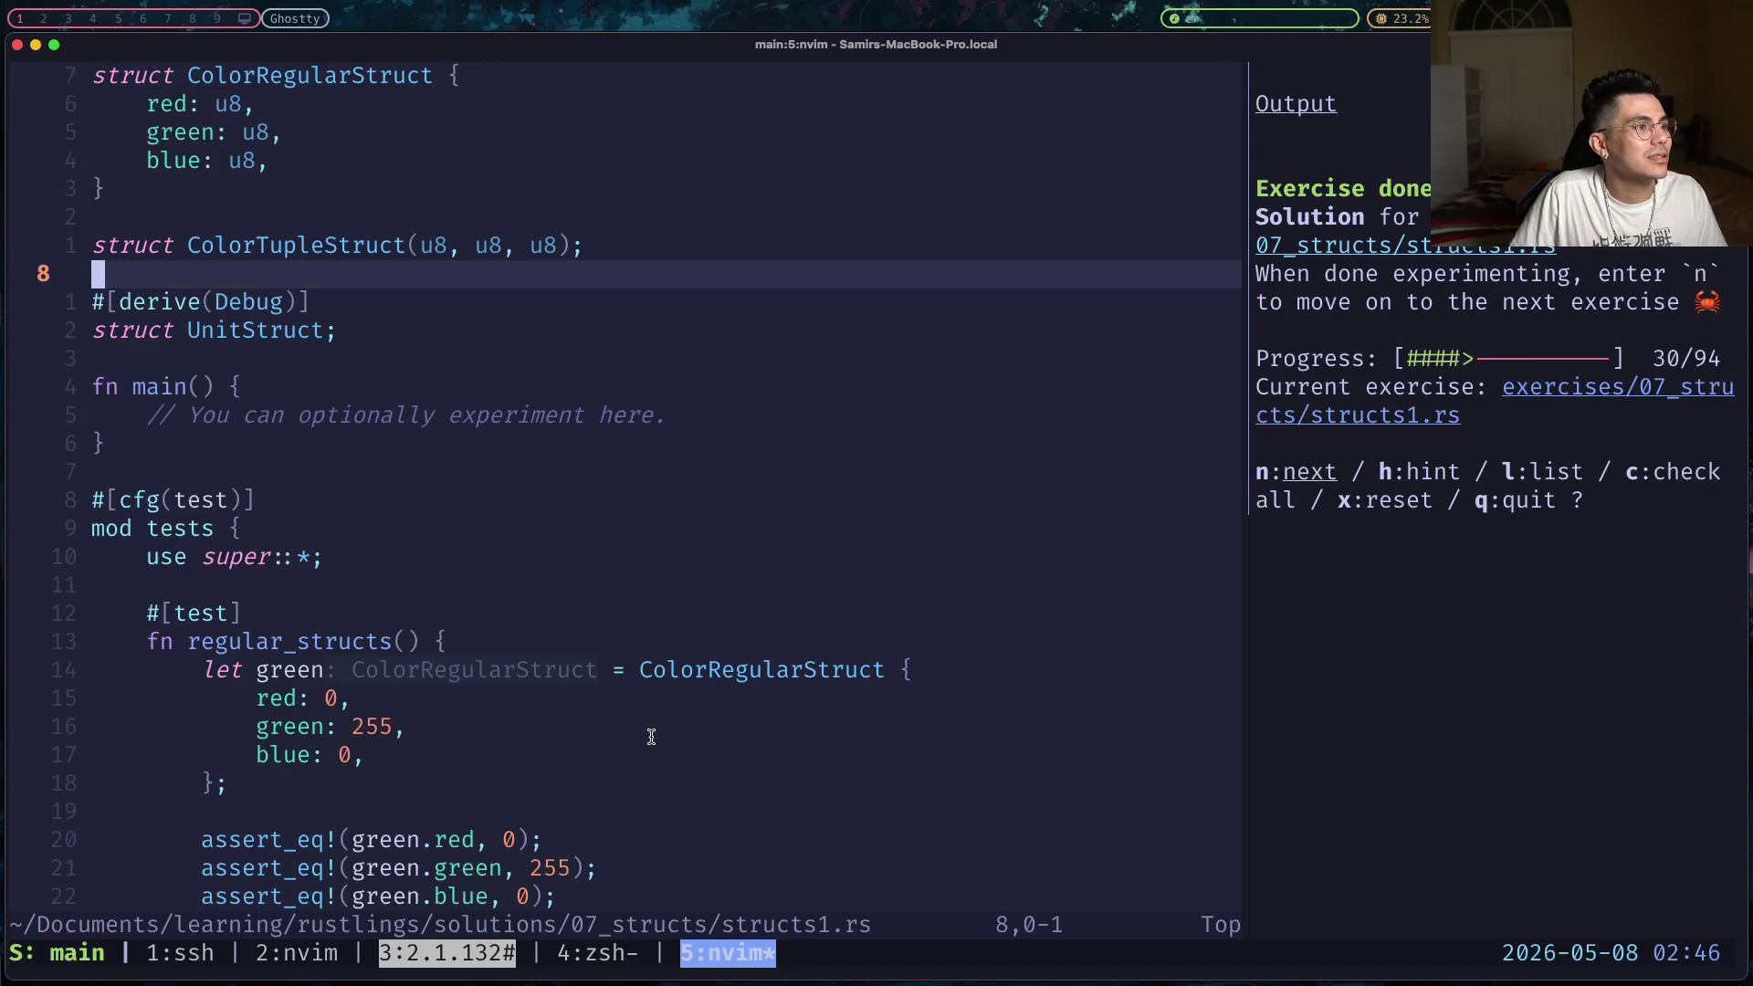
key(braceright)
key(braceright)
key(braceright)
key(braceright)
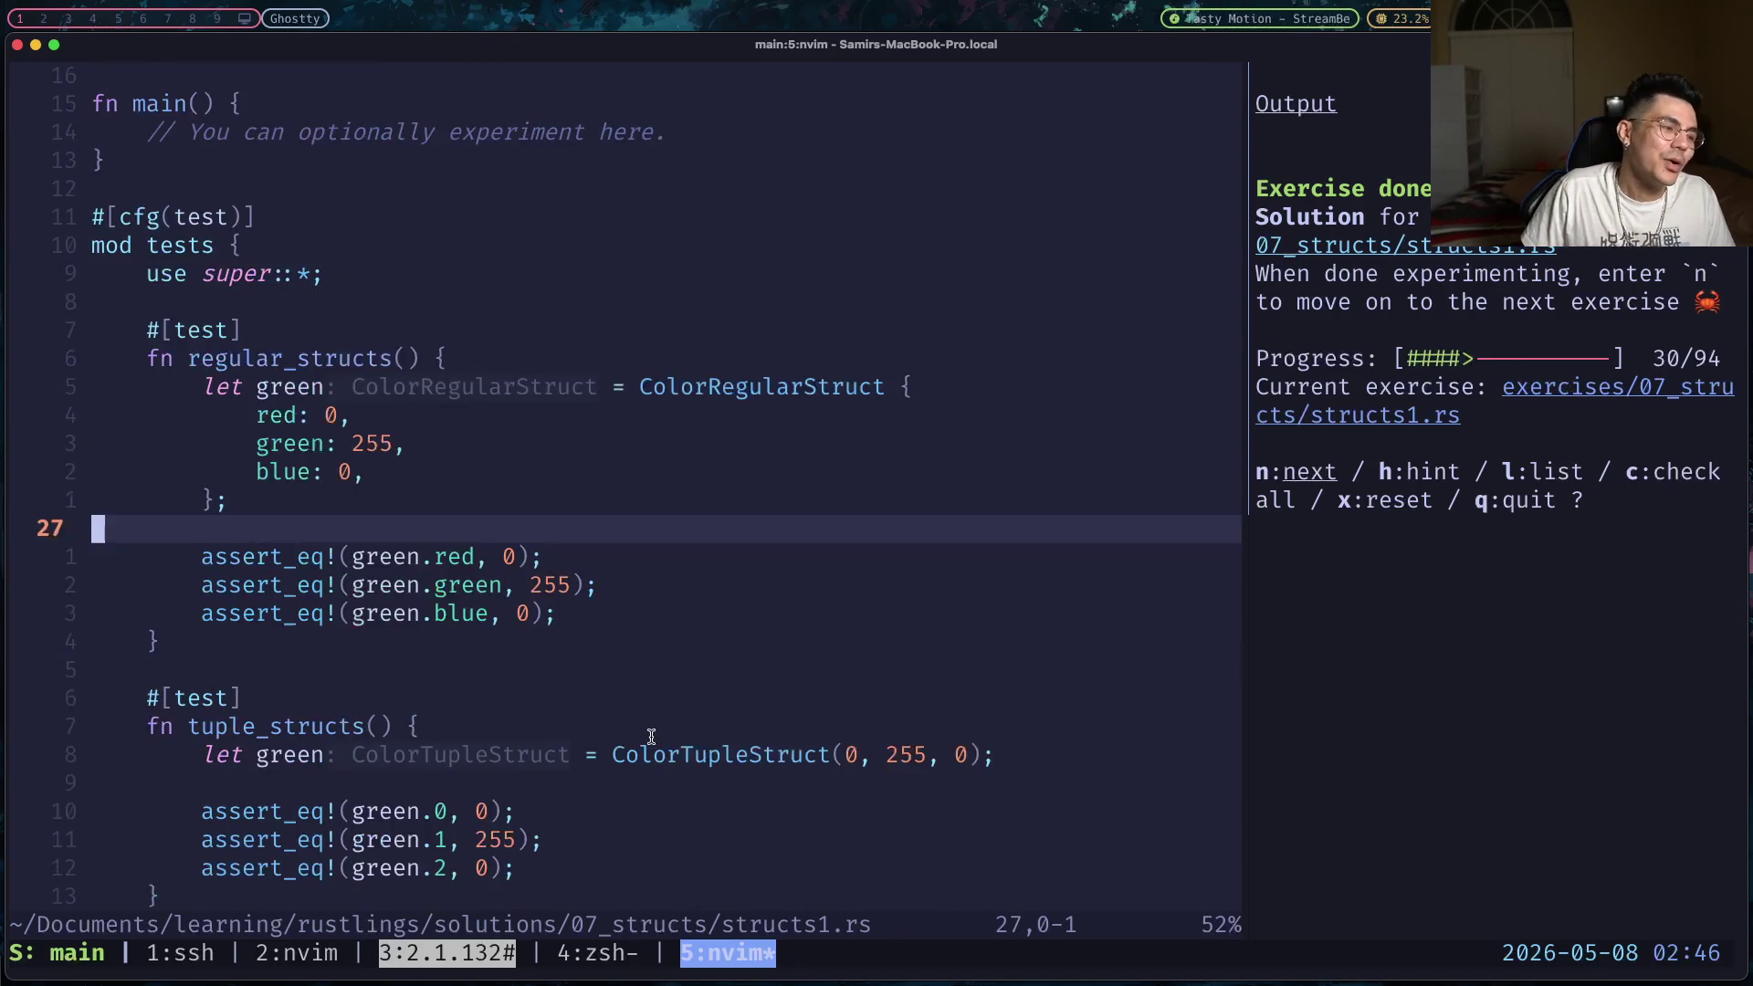
key(braceleft)
key(braceleft)
key(braceleft)
key(braceleft)
key(braceleft)
key(braceleft)
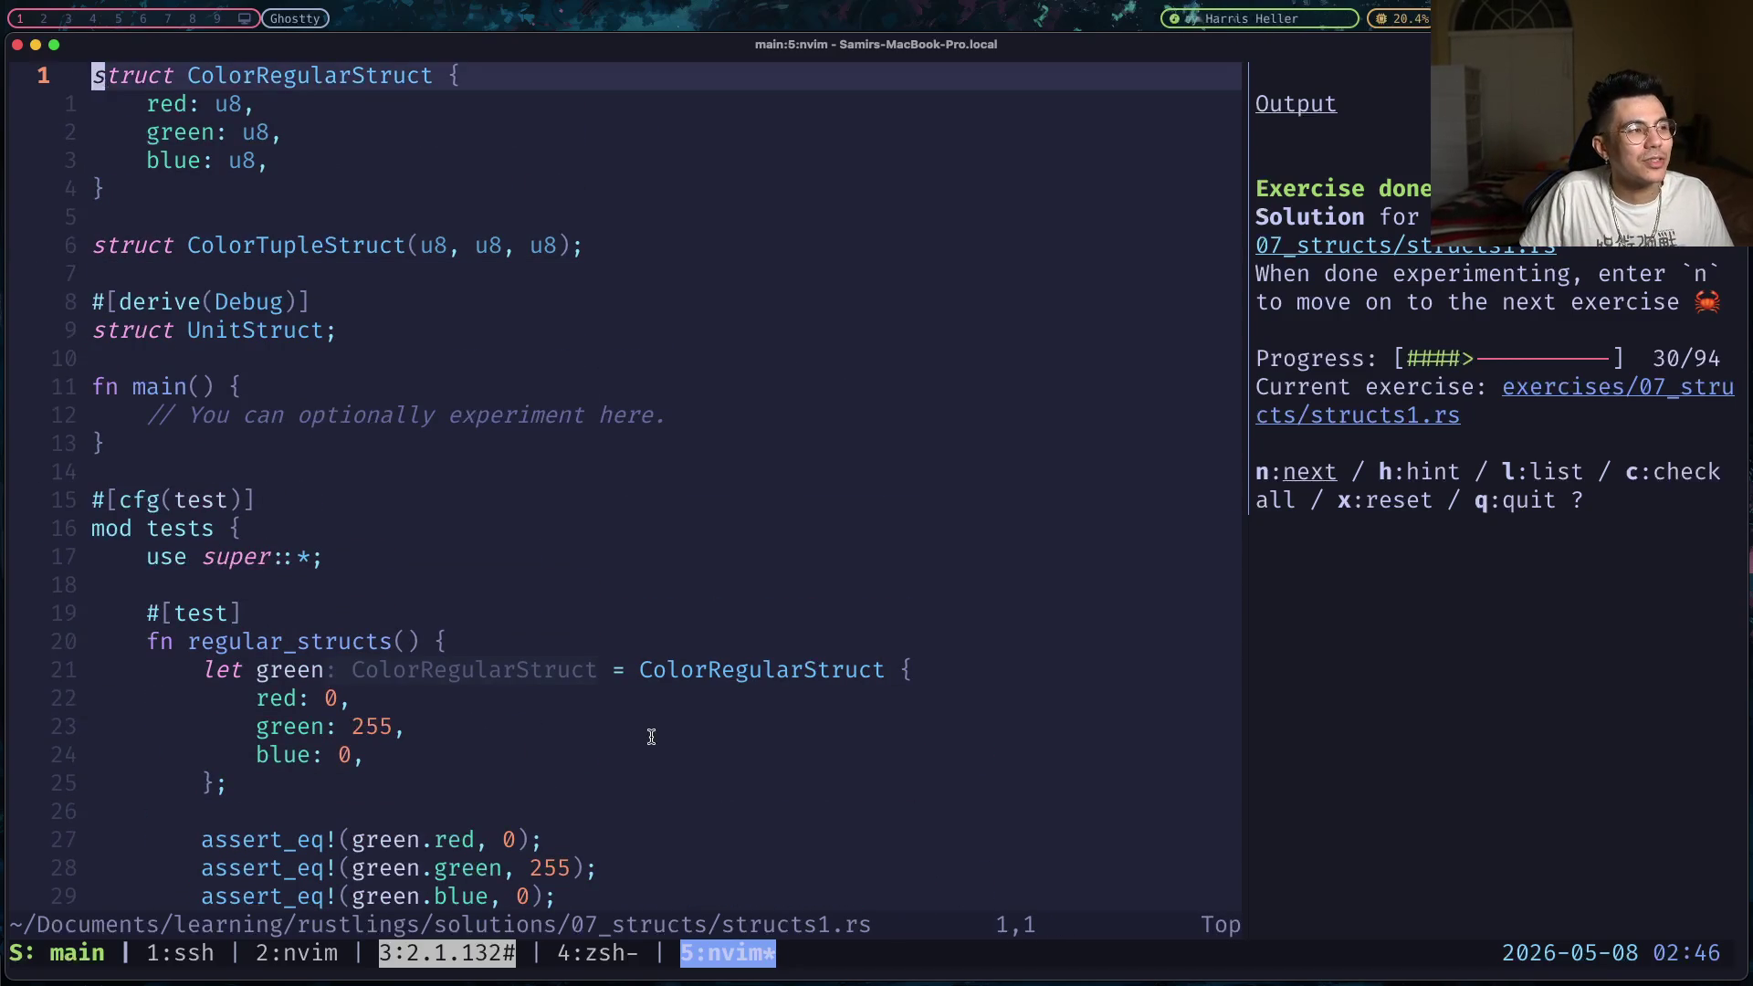
key(braceright)
key(braceright)
key(braceright)
key(braceright)
key(braceright)
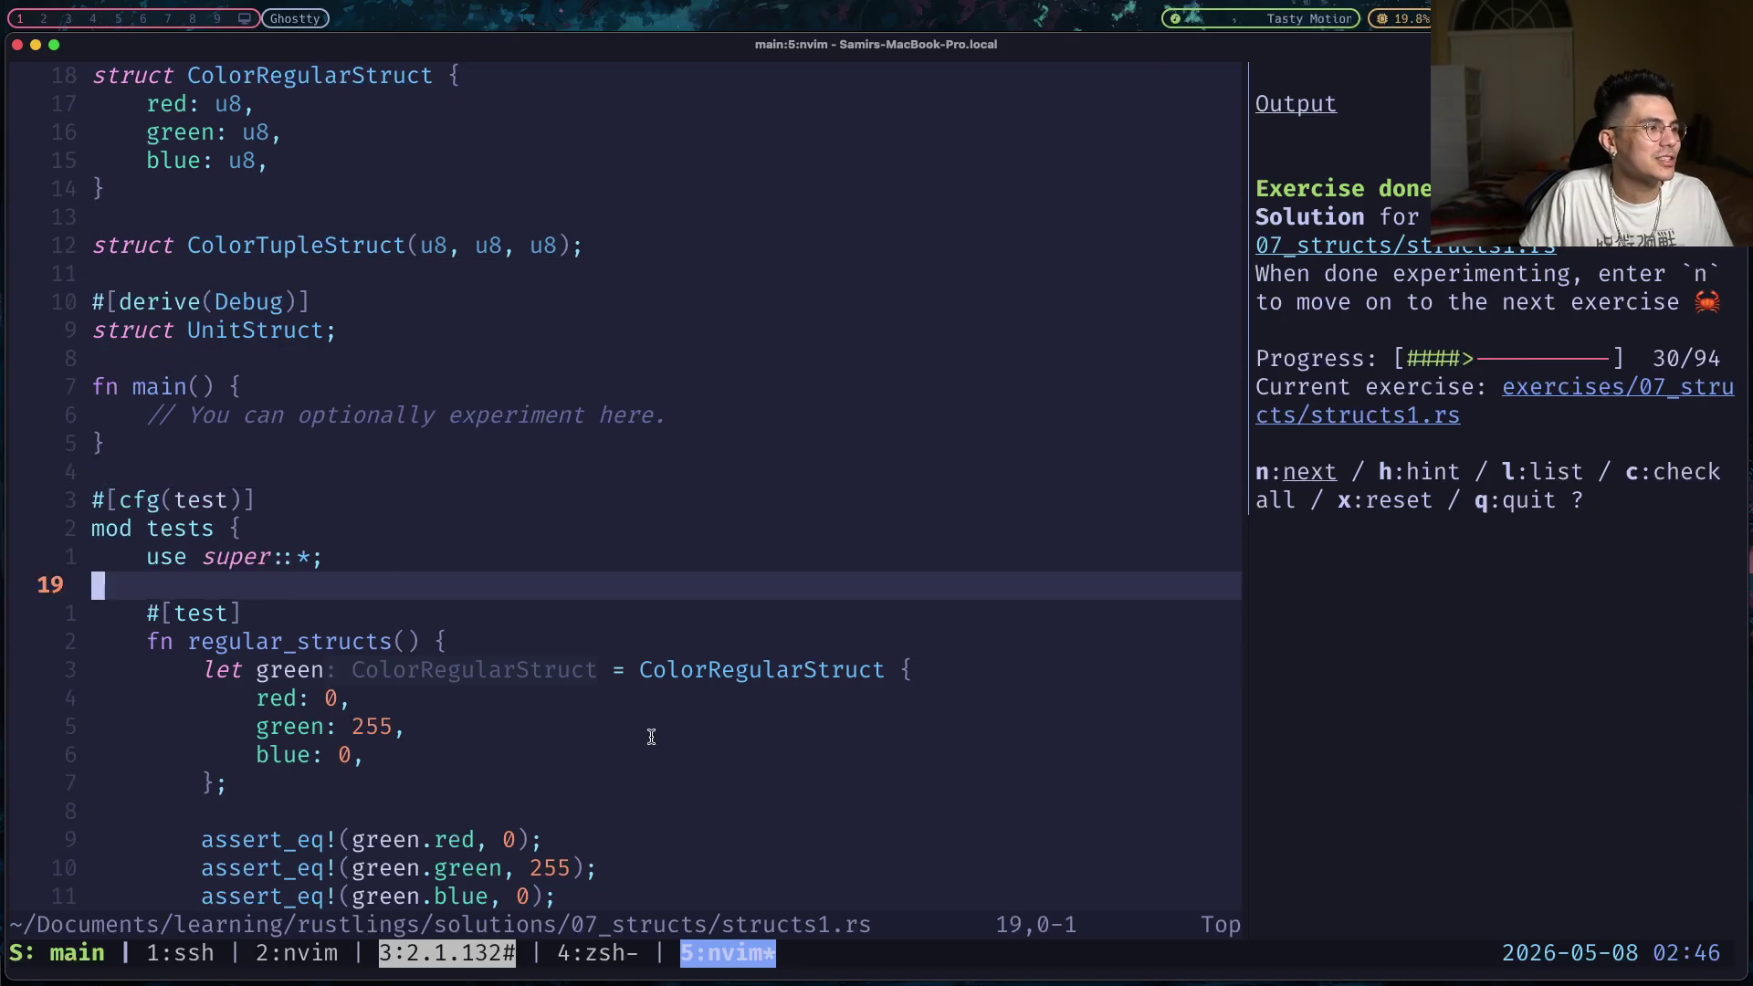
key(braceright)
key(braceright)
key(braceright)
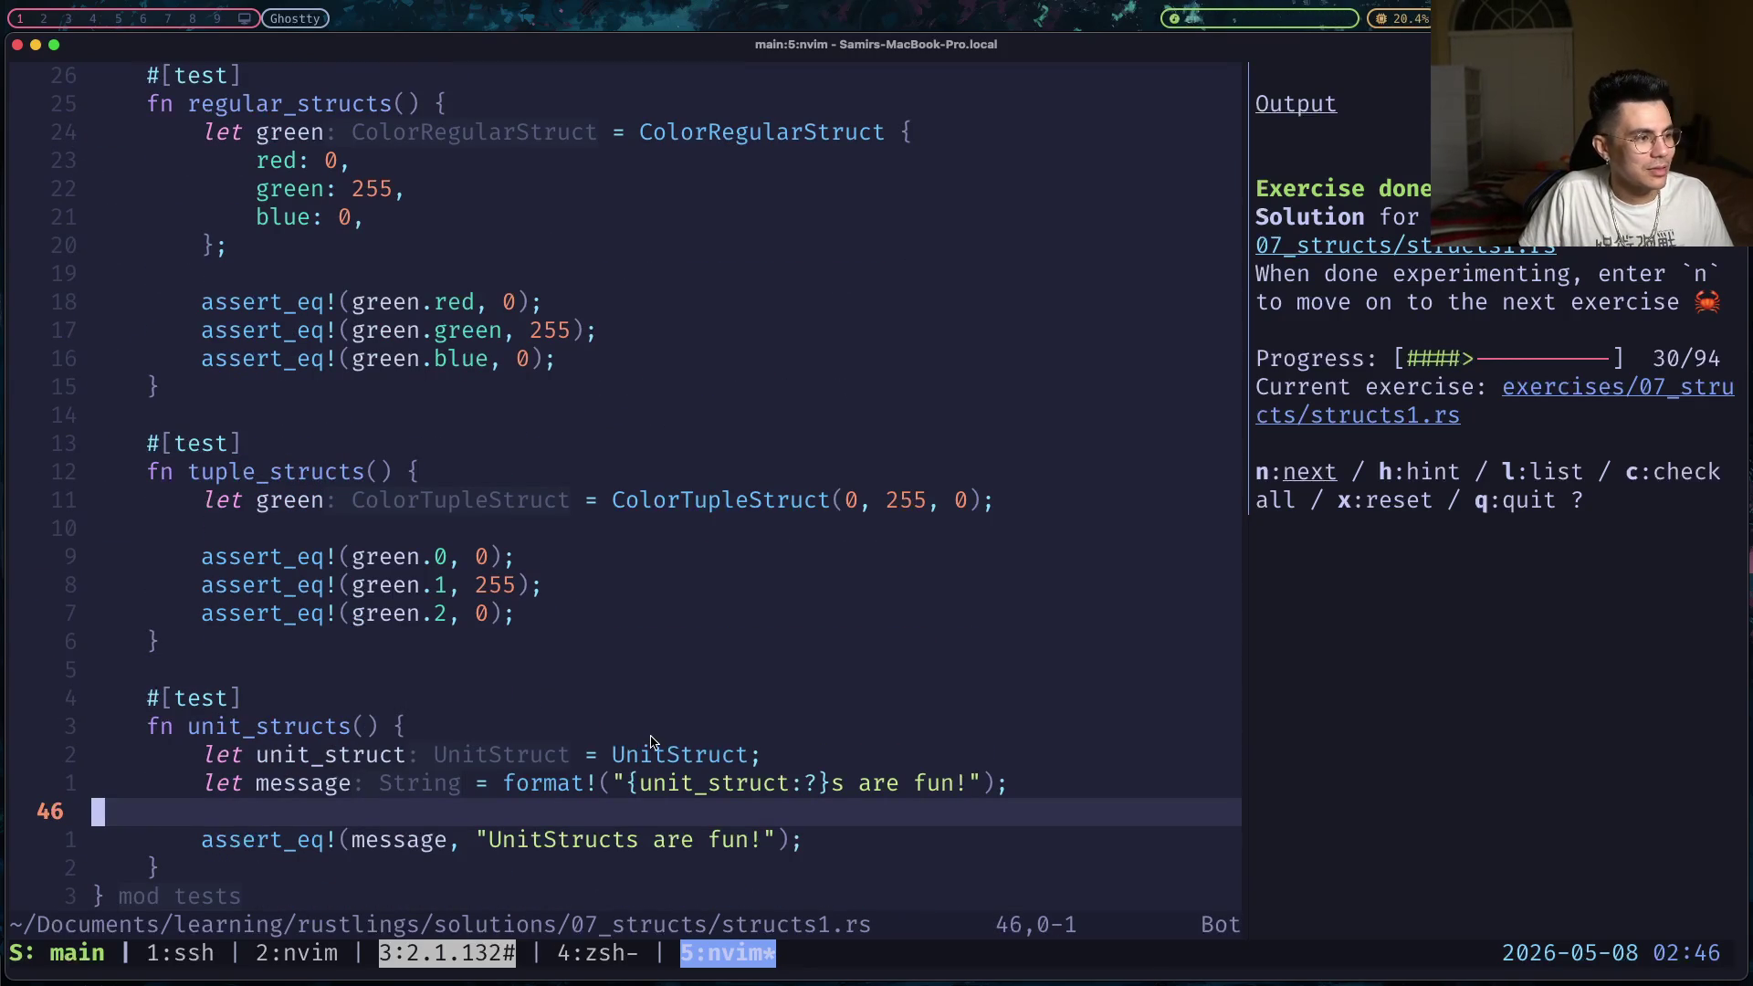
- Close the solution and exercise buffers, leaving an empty unnamed buffer
key(space)
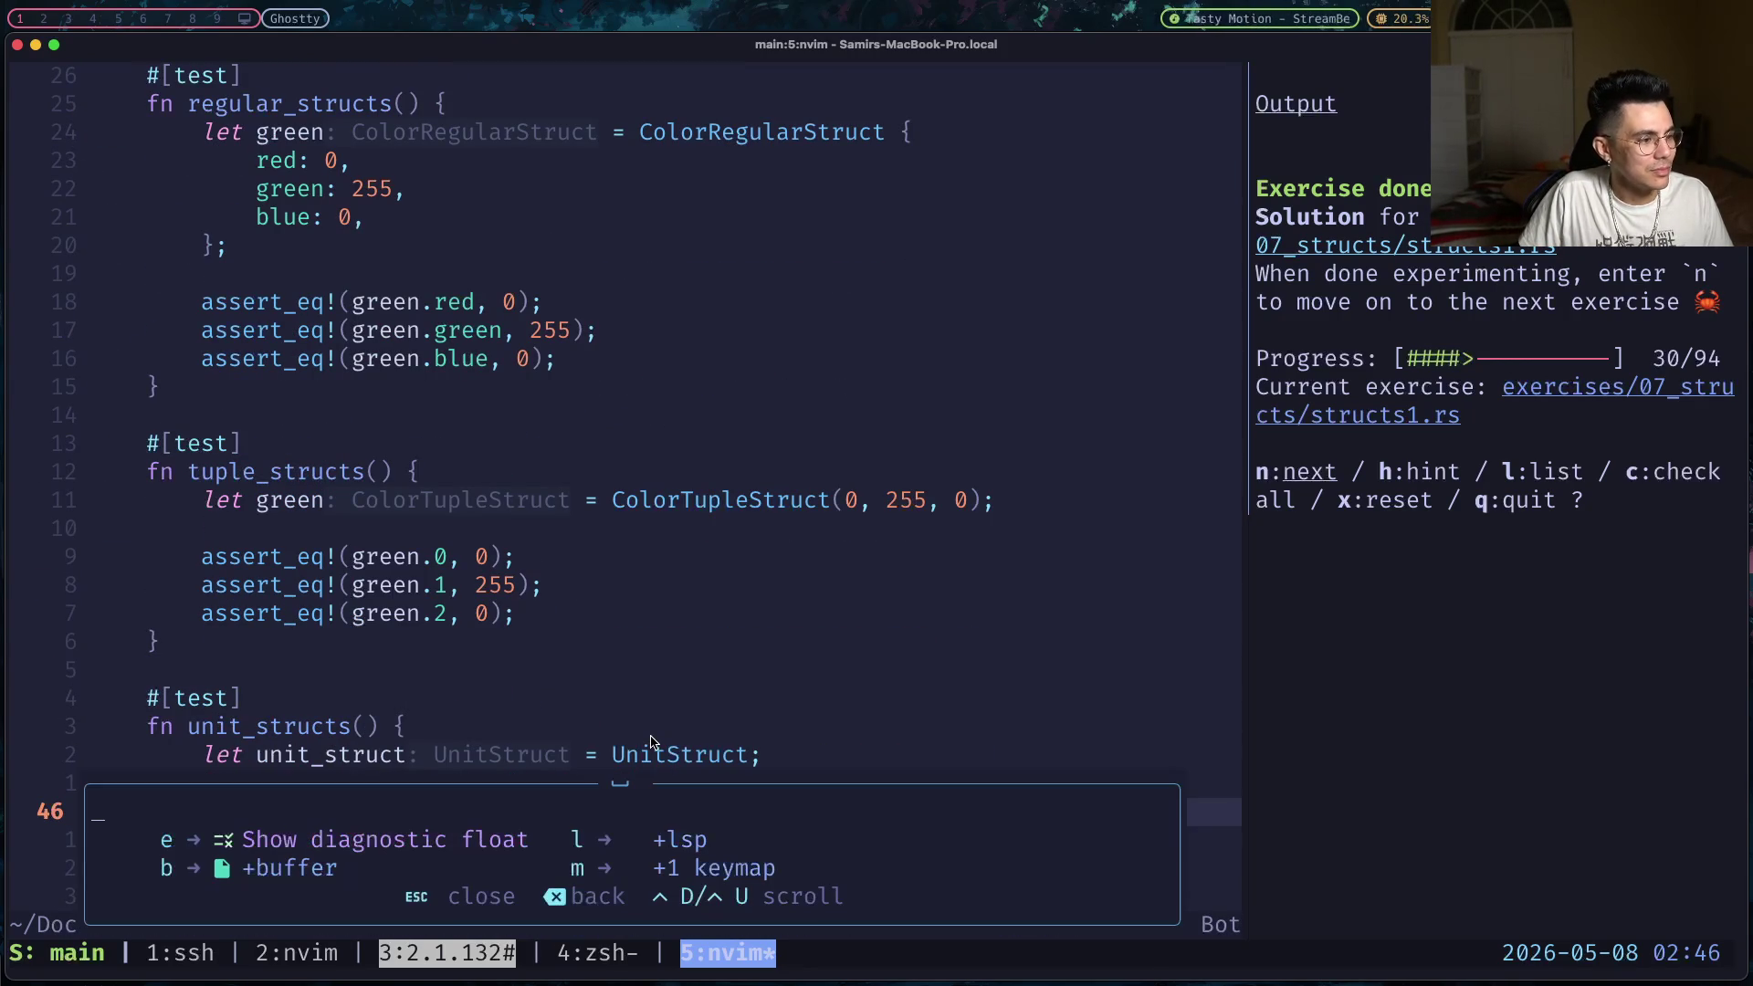
key(b)
key(d)
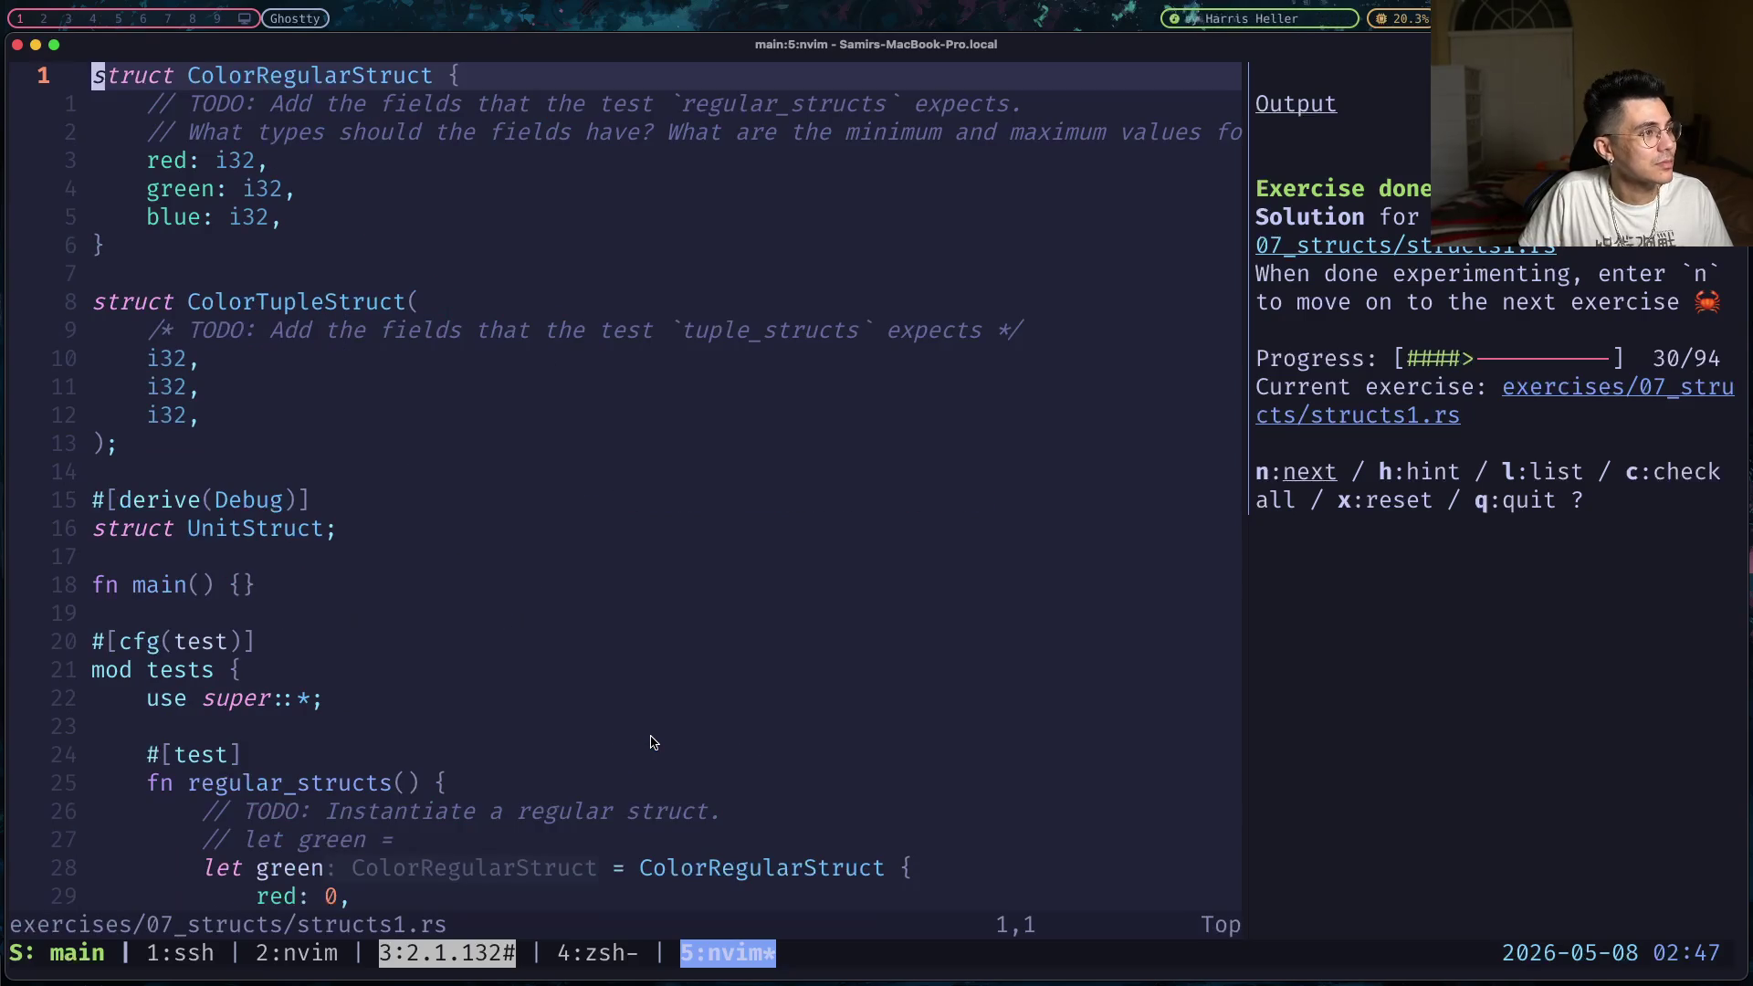
key(space)
key(b)
key(d)
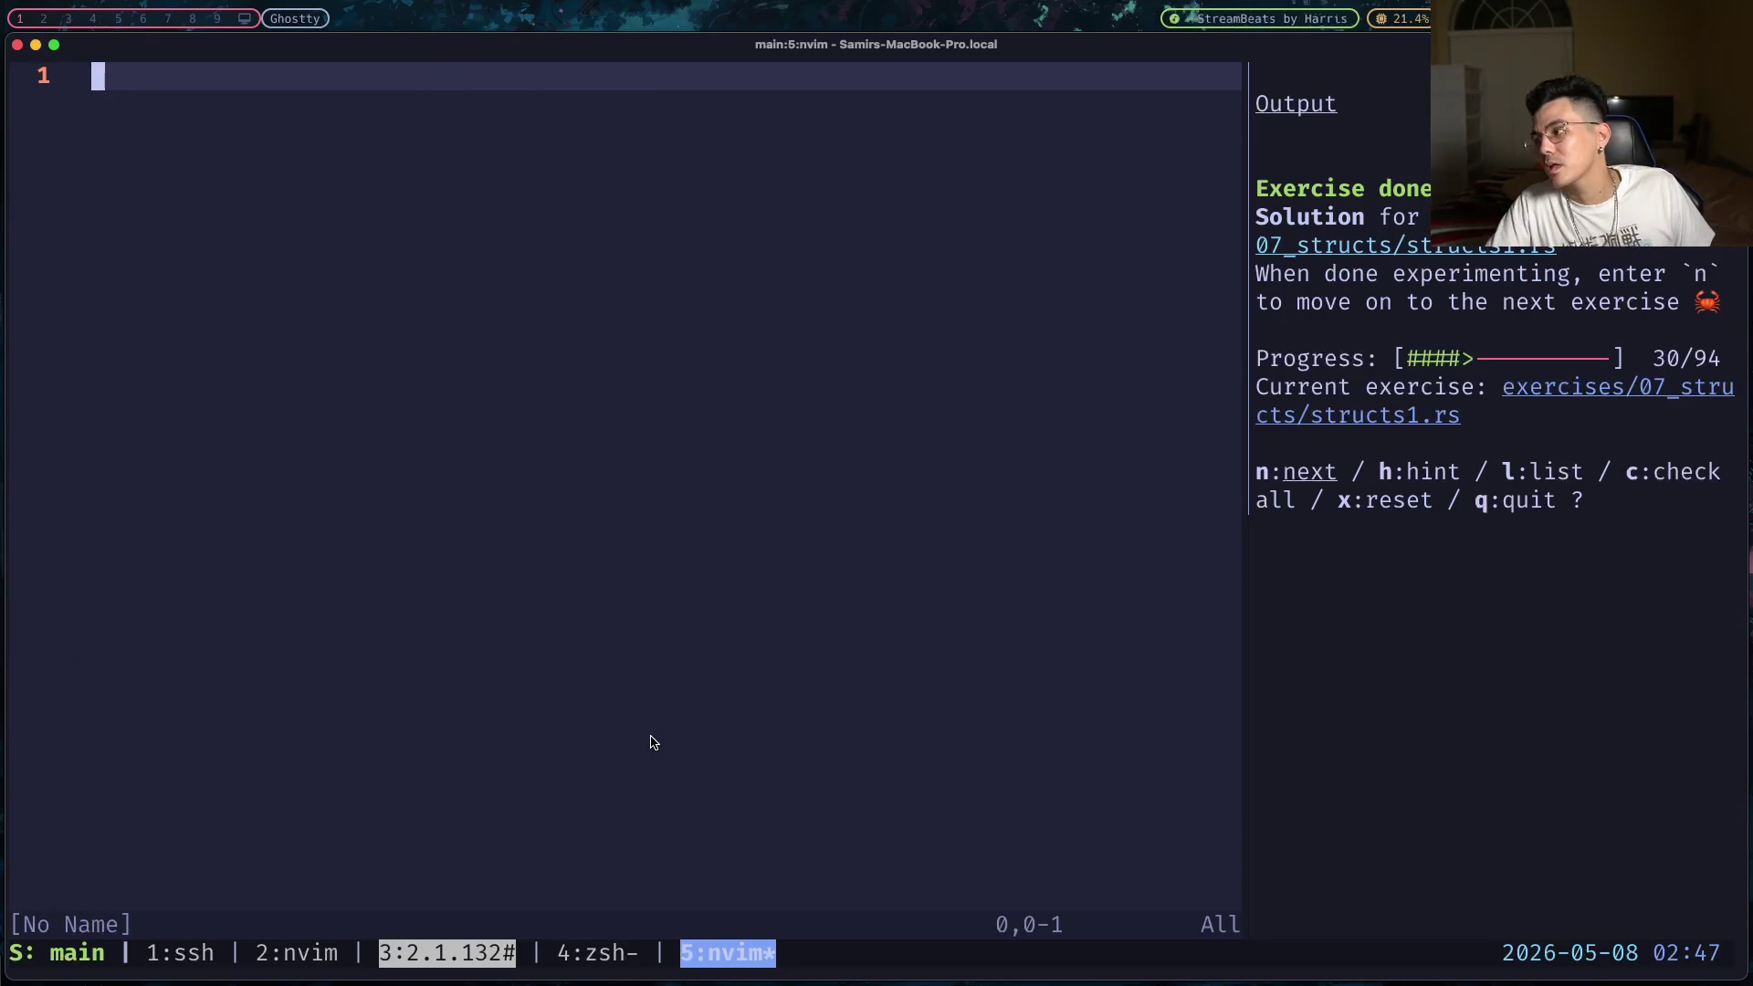
- In a new browser tab, open the limit_order_book OrderBook.hpp page from the 'lob' address suggestion
key(alt+2)
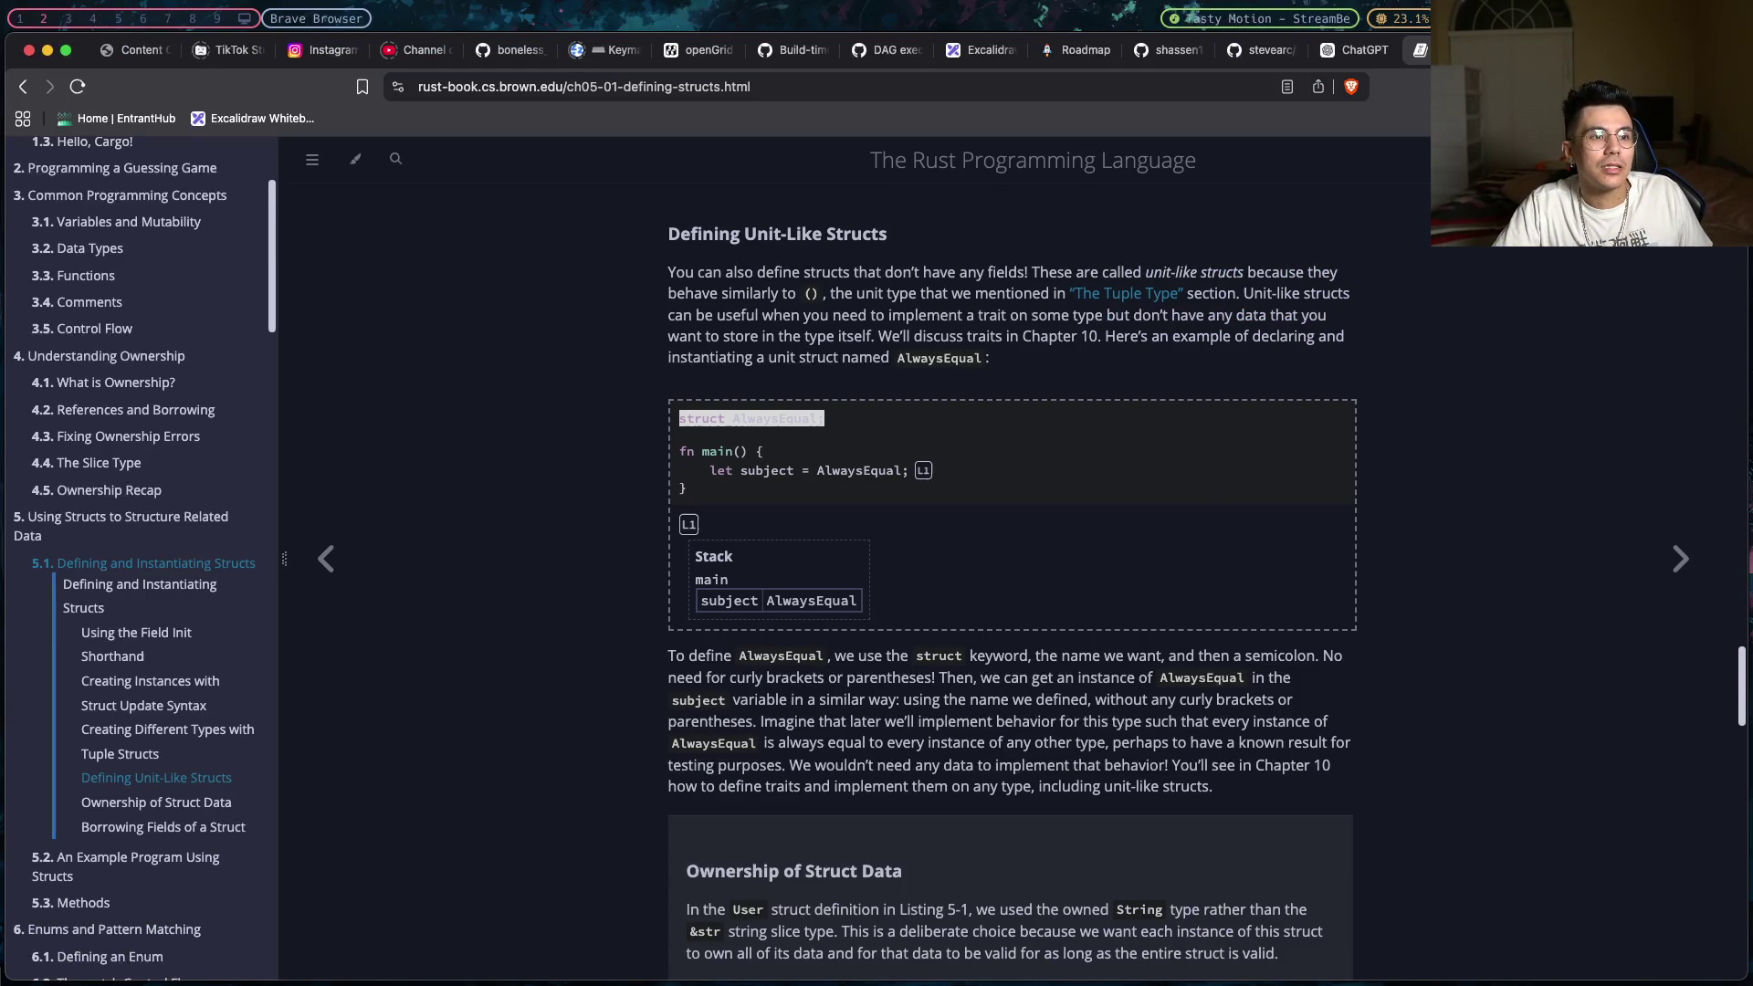
key(super+t)
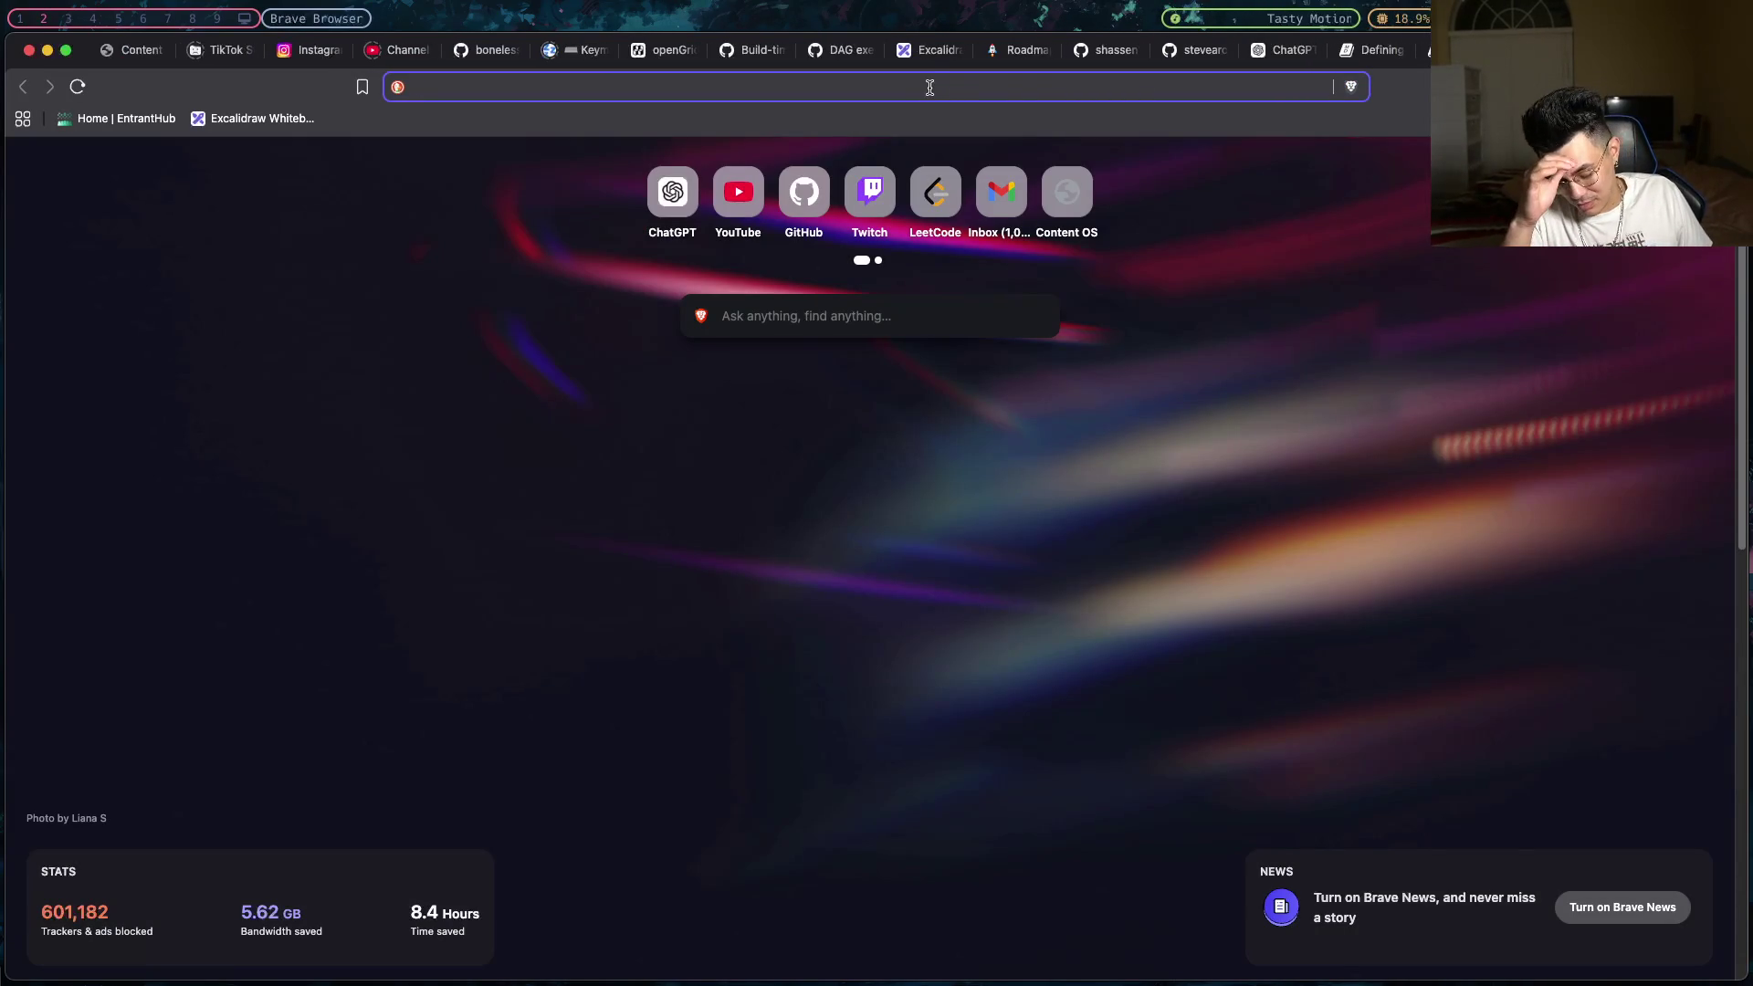
text(kl)
key(BackSpace)
key(BackSpace)
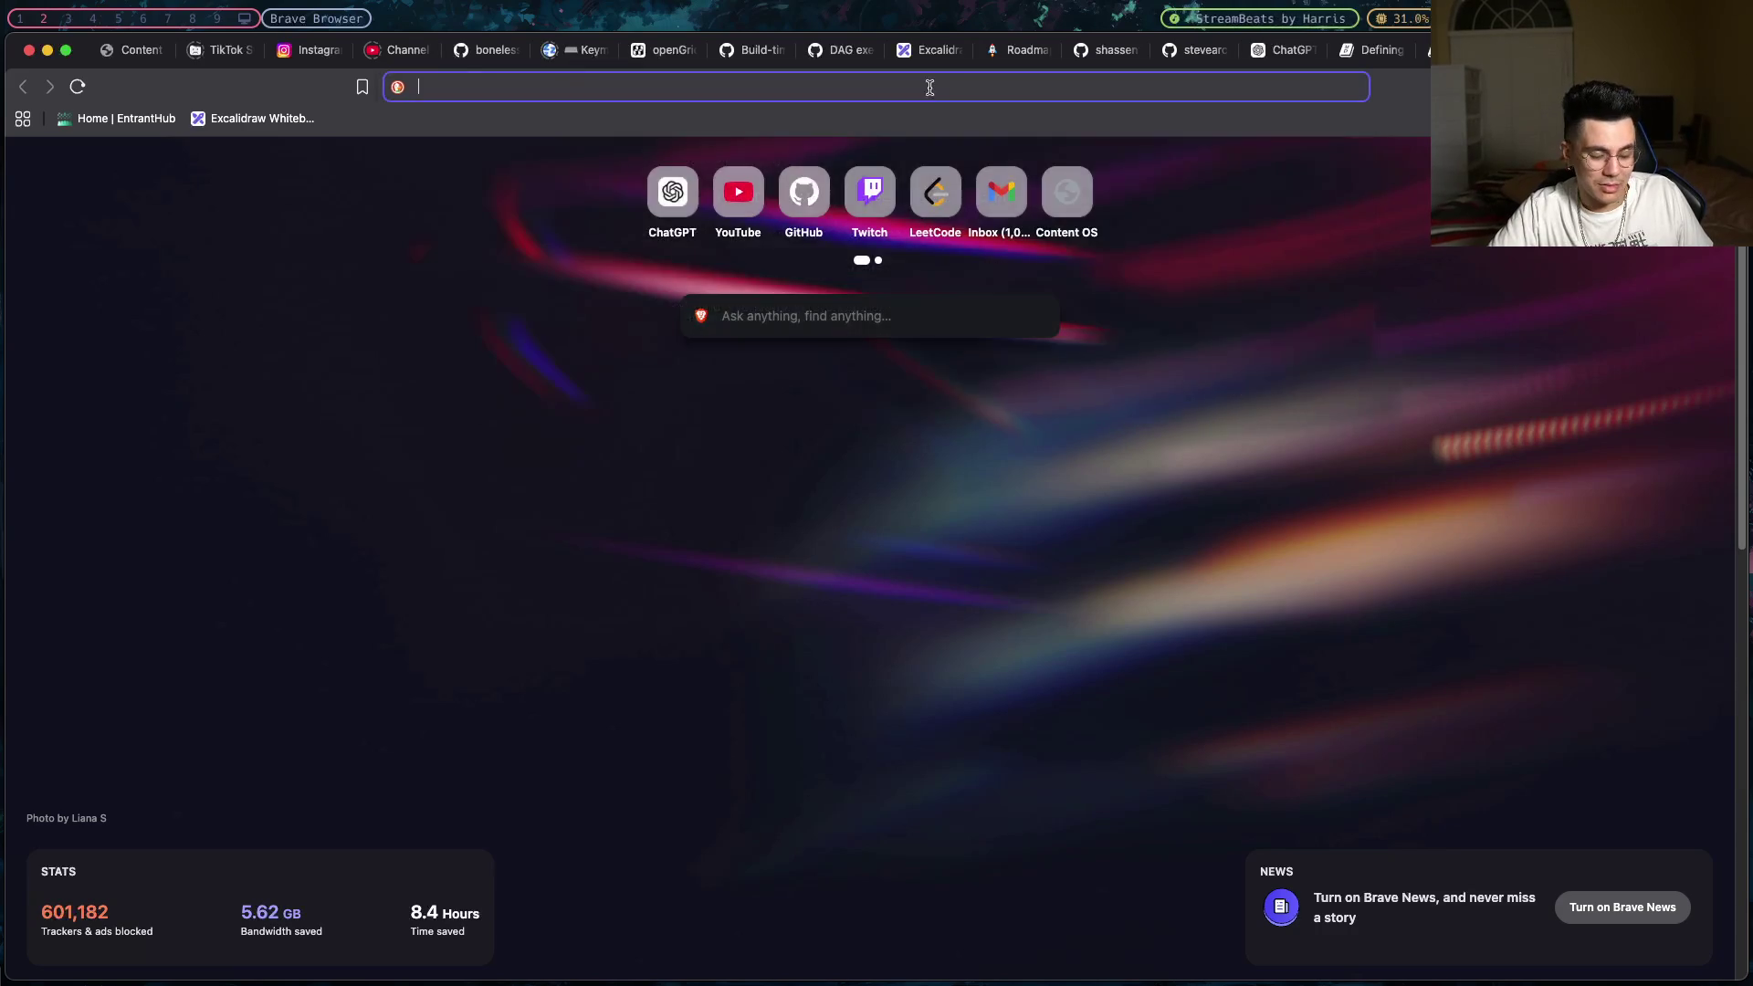
text(lob)
key(Down)
key(Down)
key(Down)
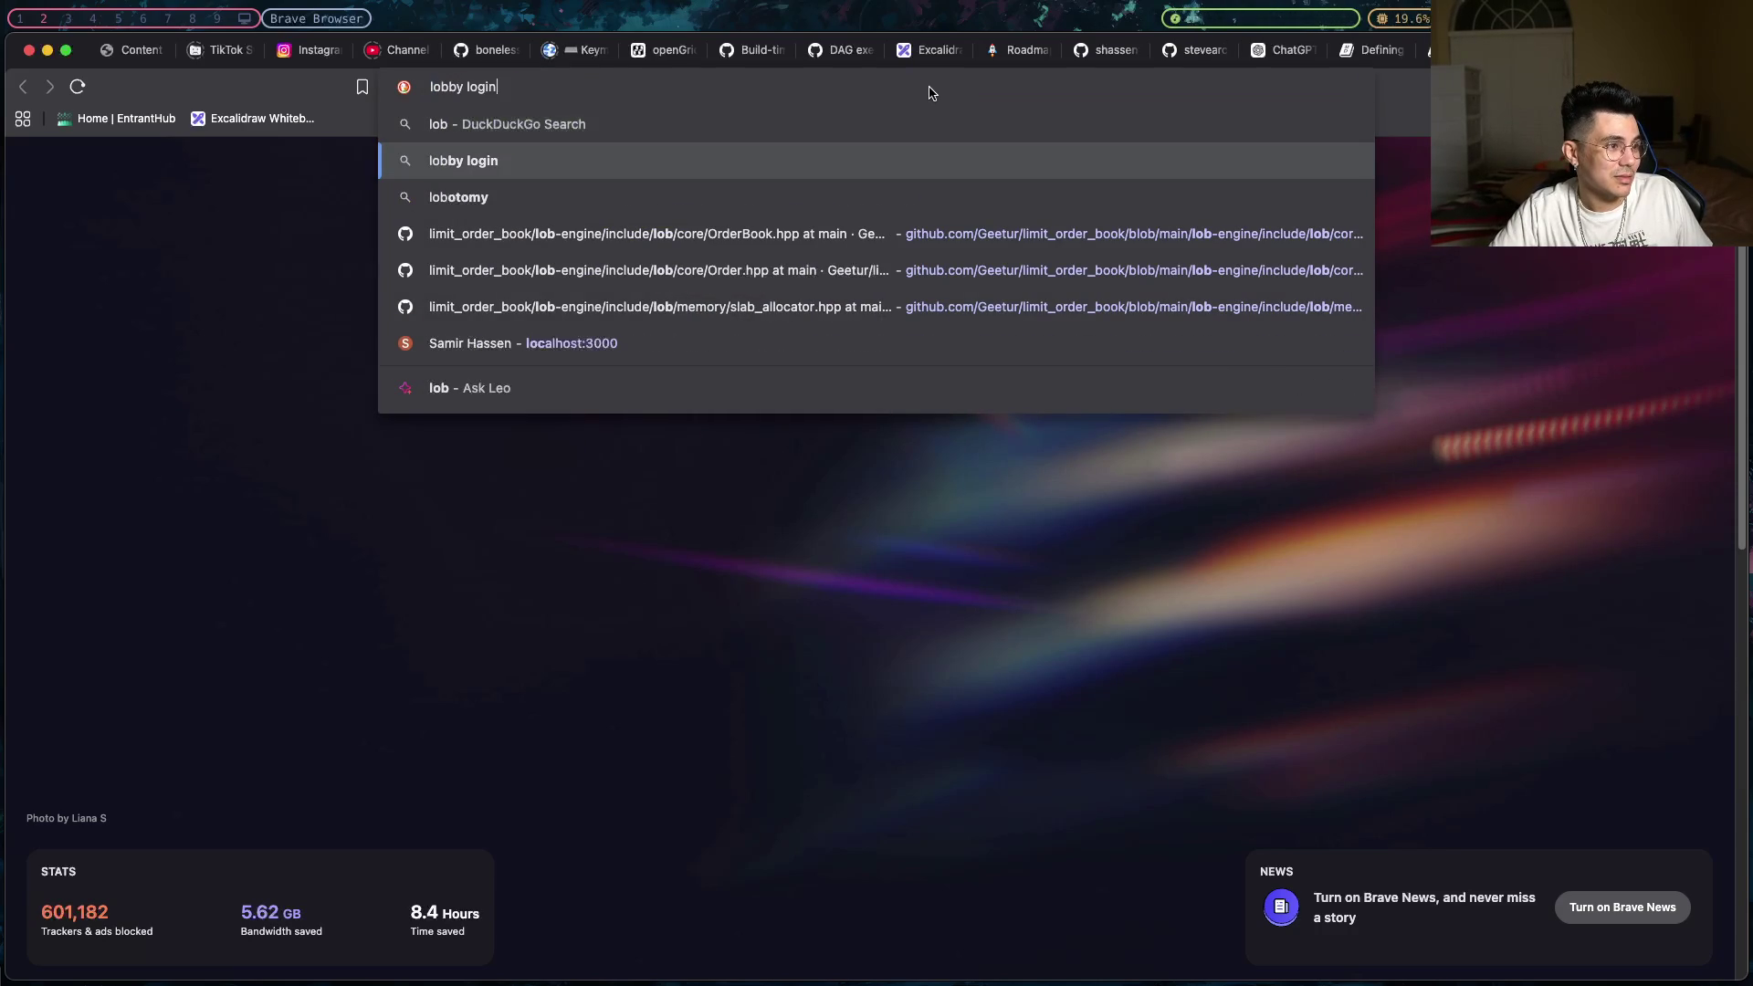
key(Return)
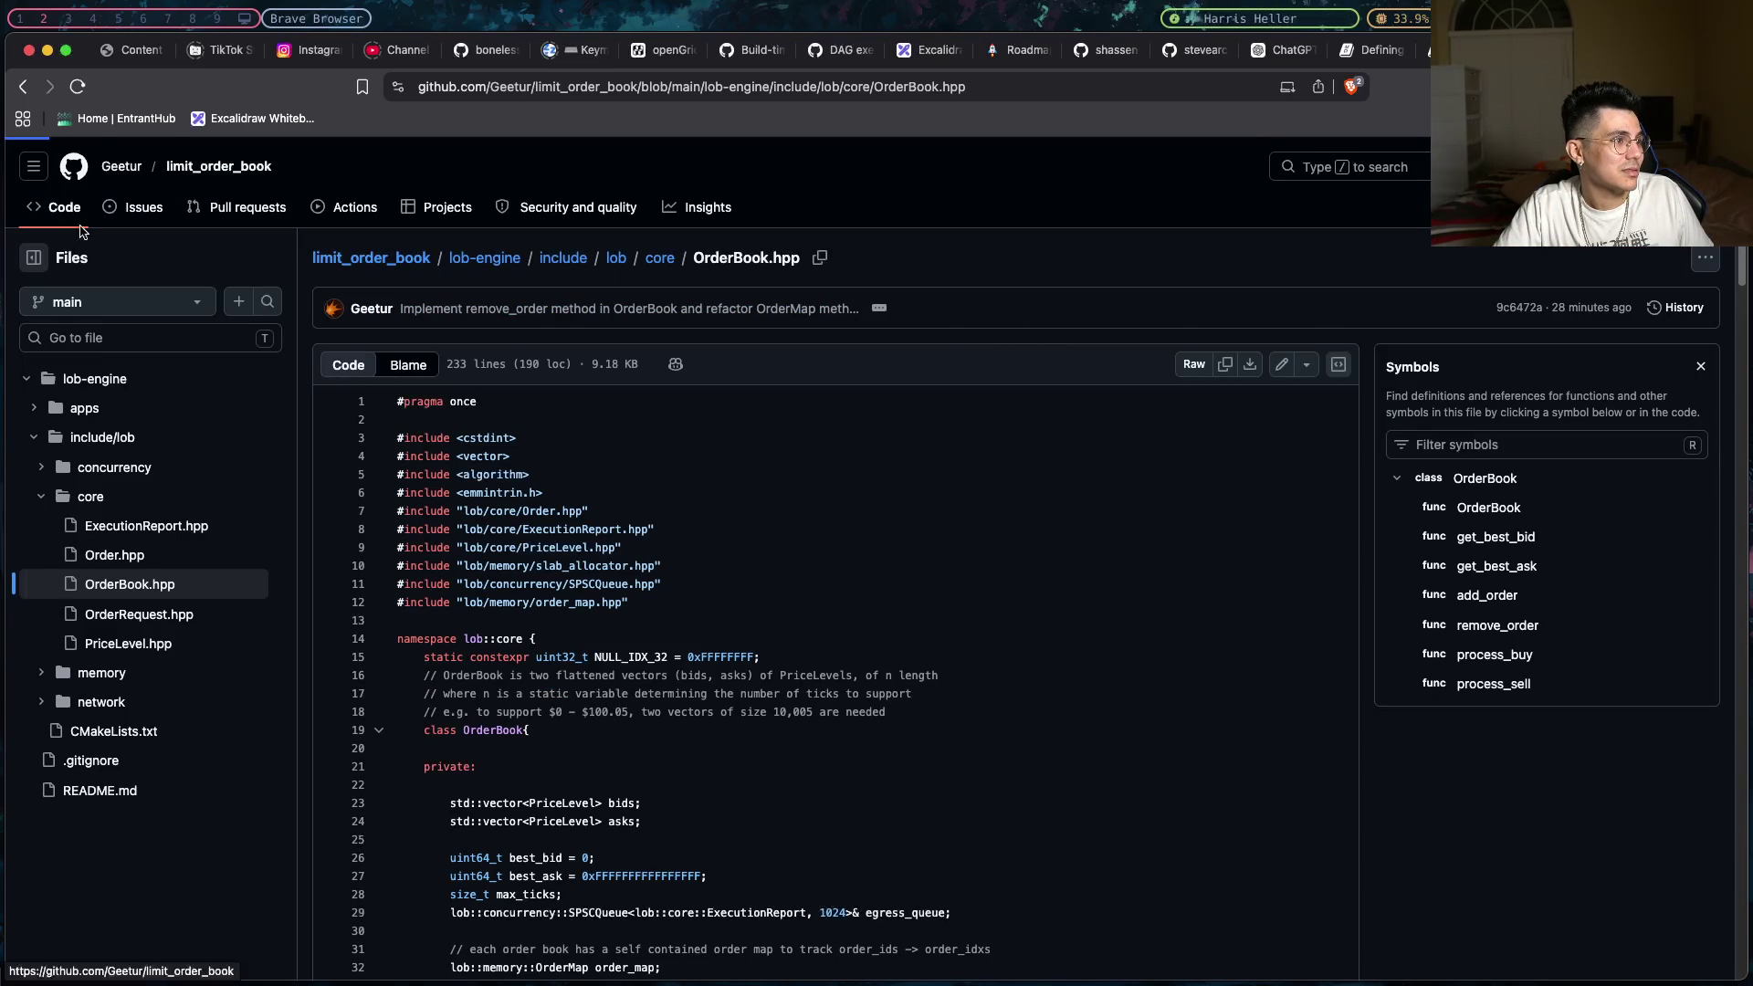
- Go to the limit_order_book repository home page and read the README's 100ns order latency figures
click(341, 265)
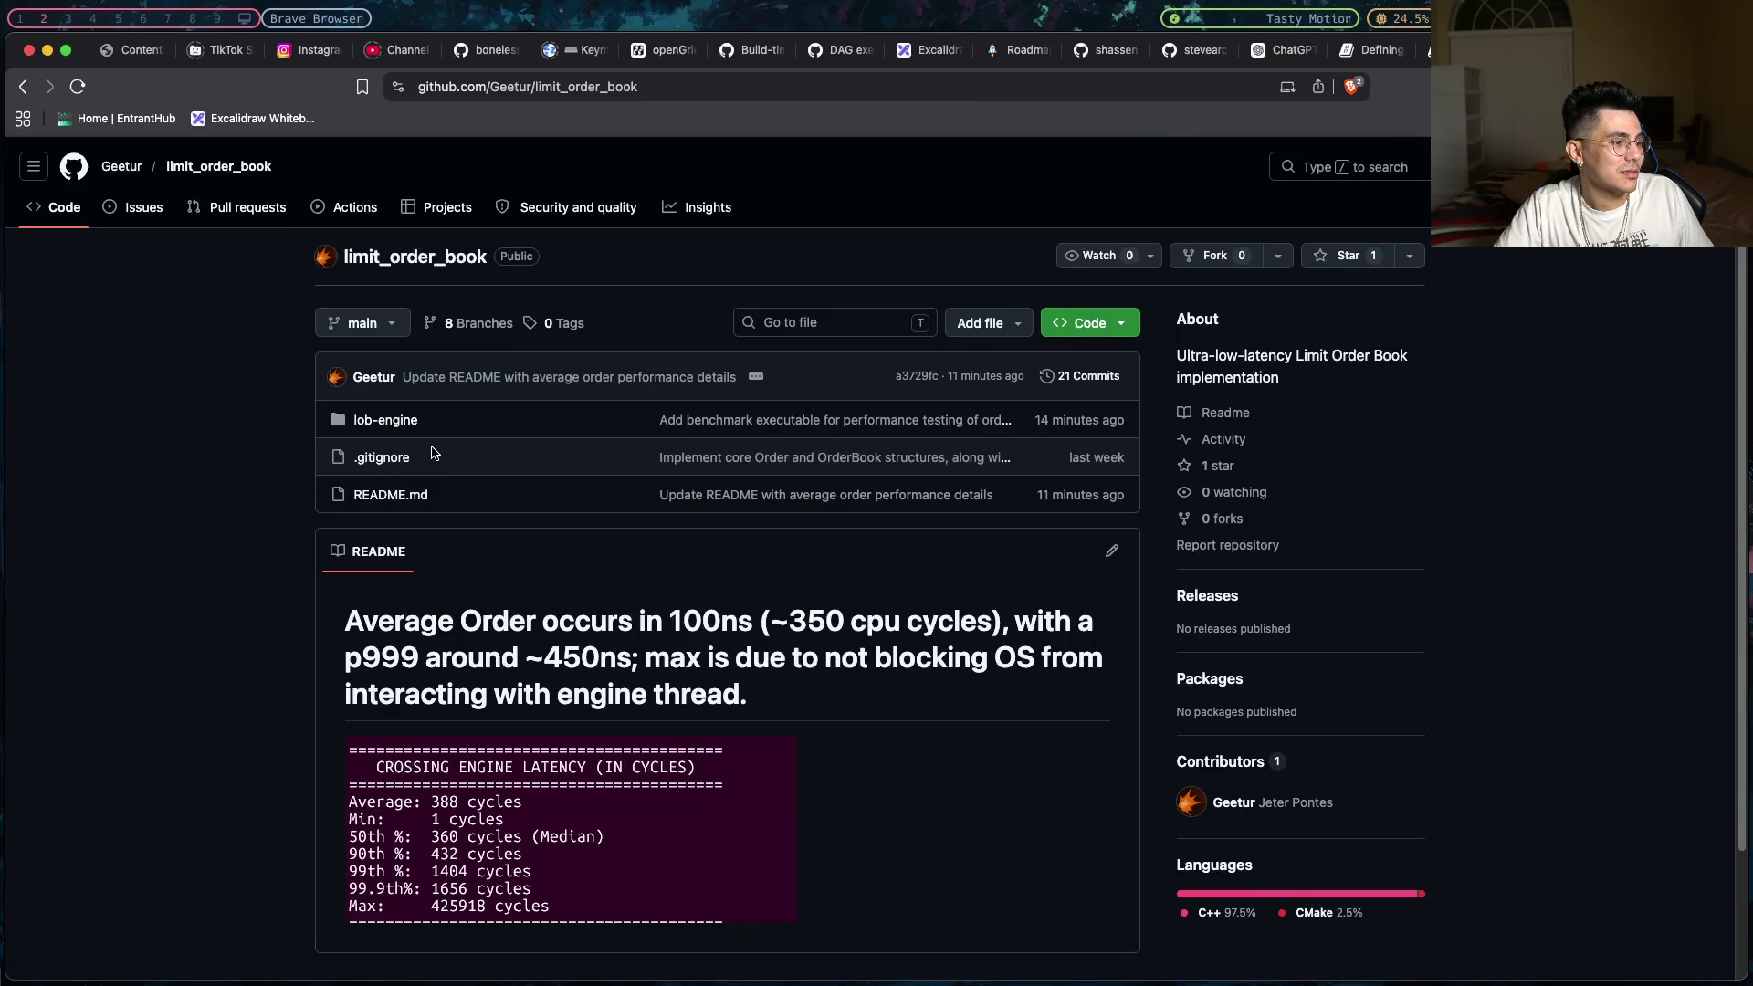
scroll(432, 453, down, 3)
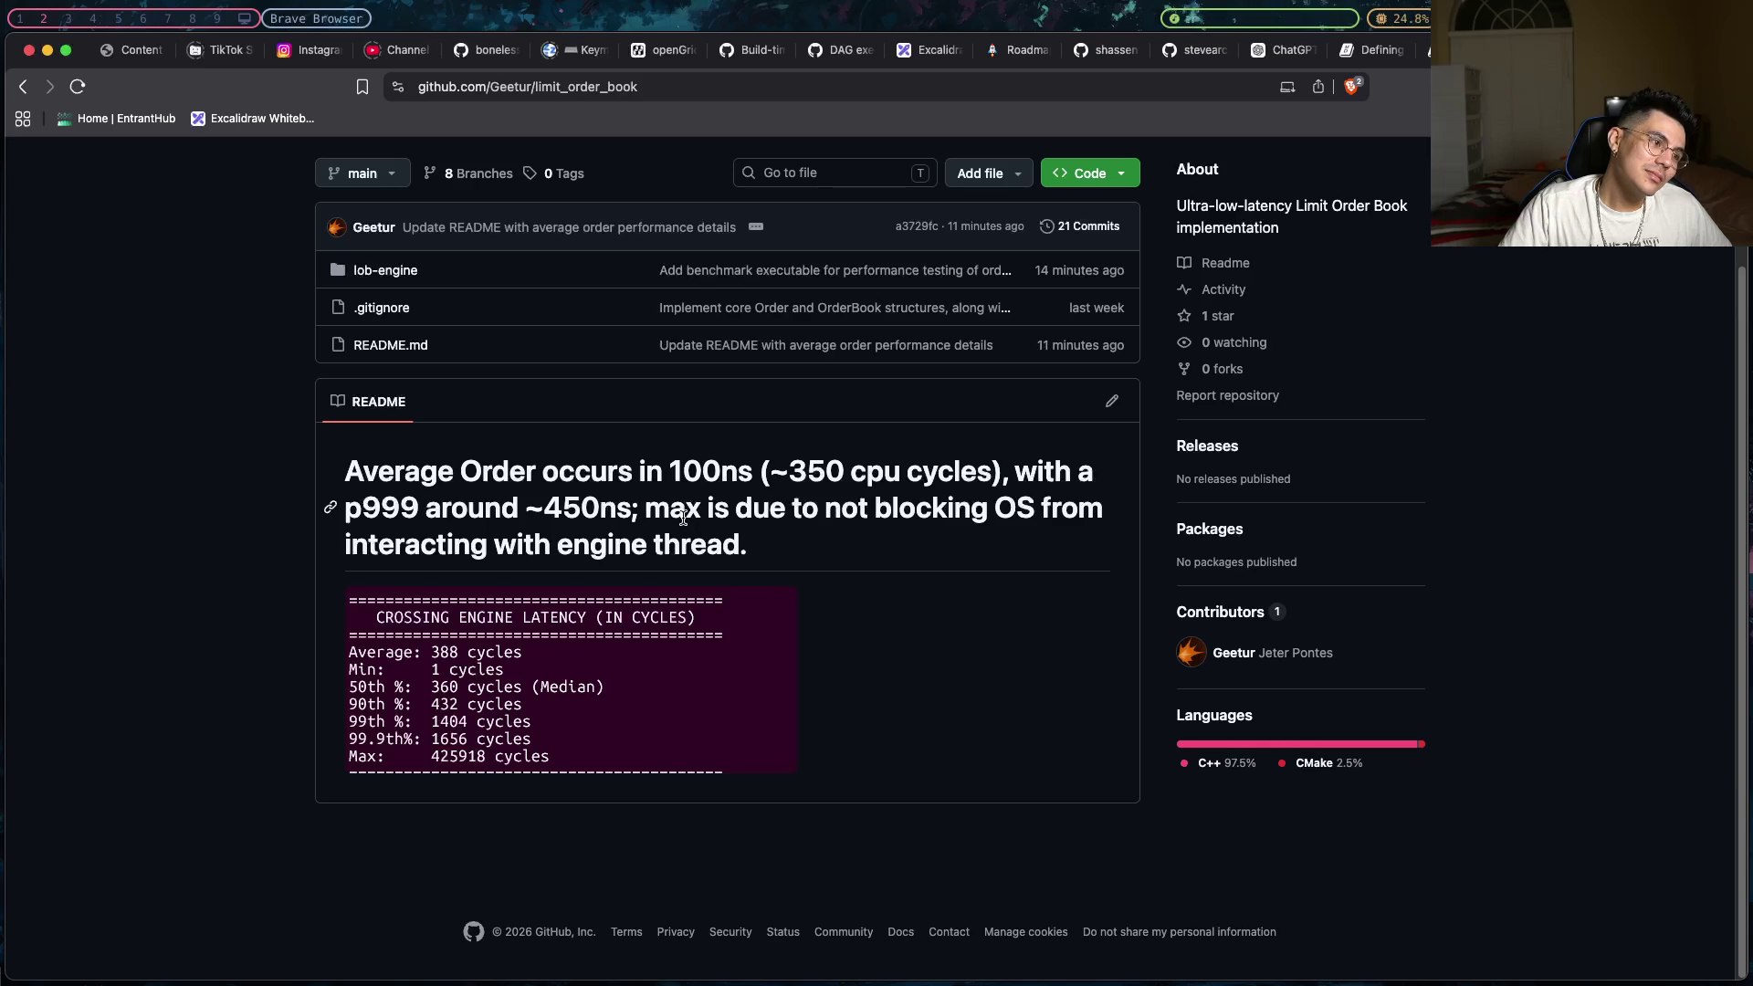
scroll(683, 514, up, 3)
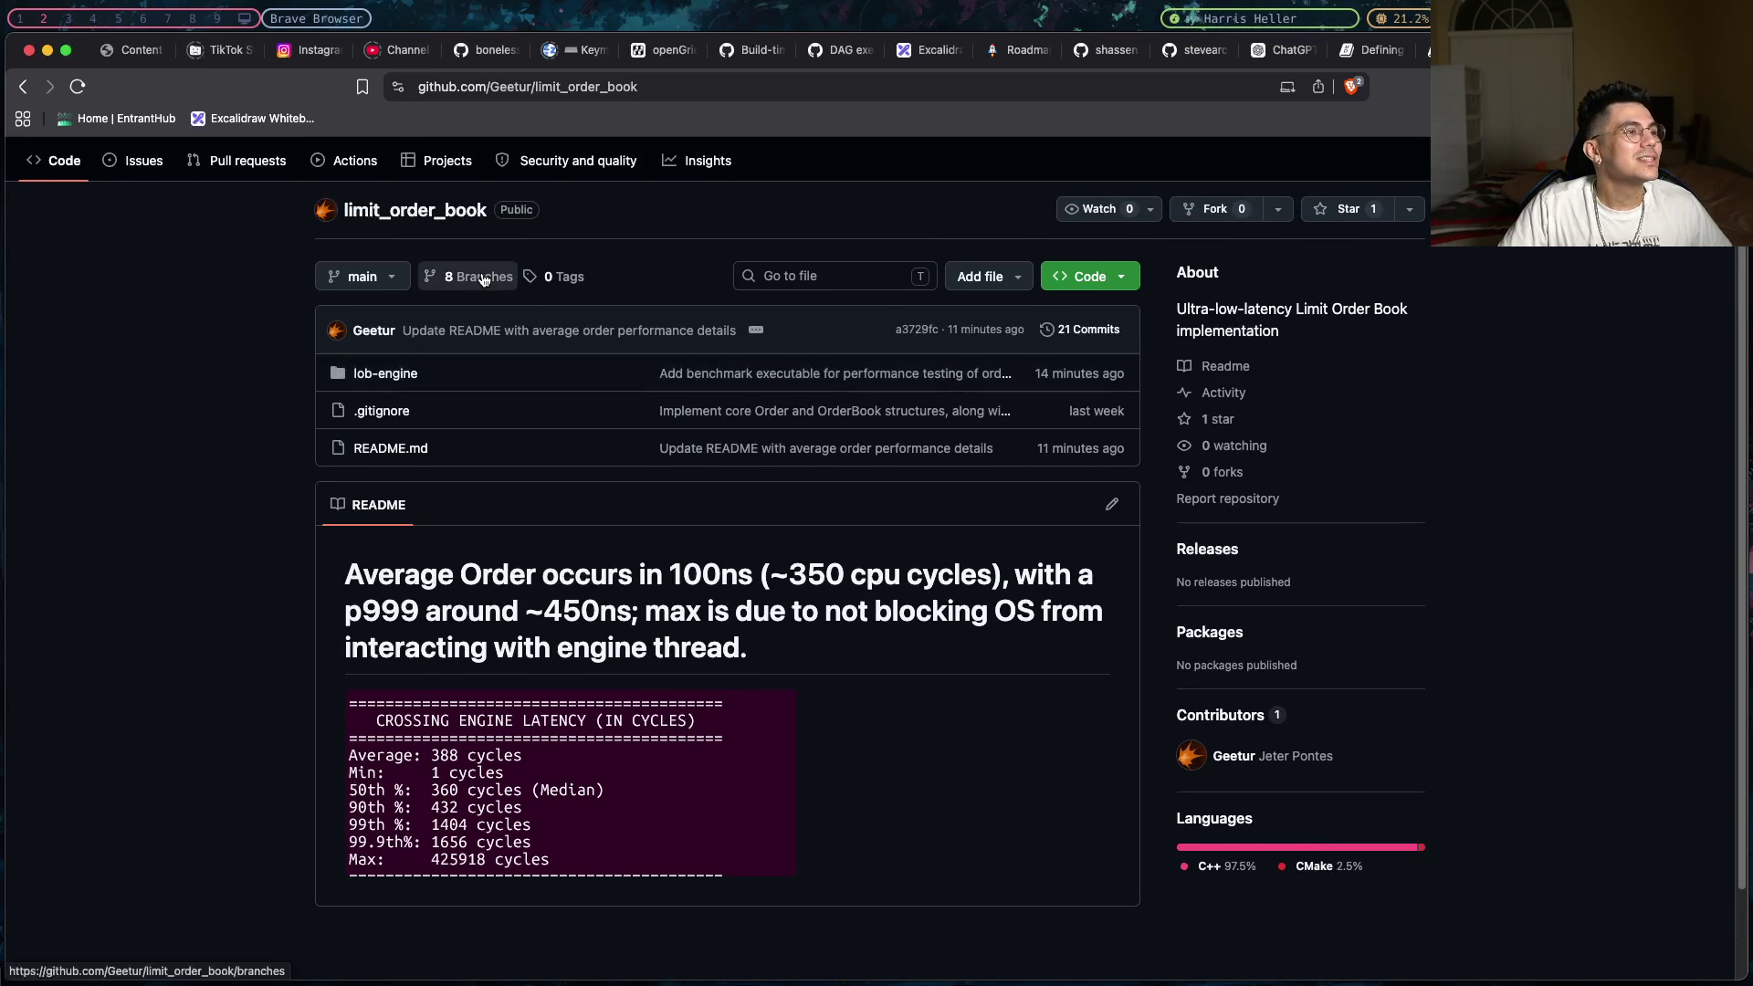
- Open the repository's branches list and filter it to active branches
click(512, 331)
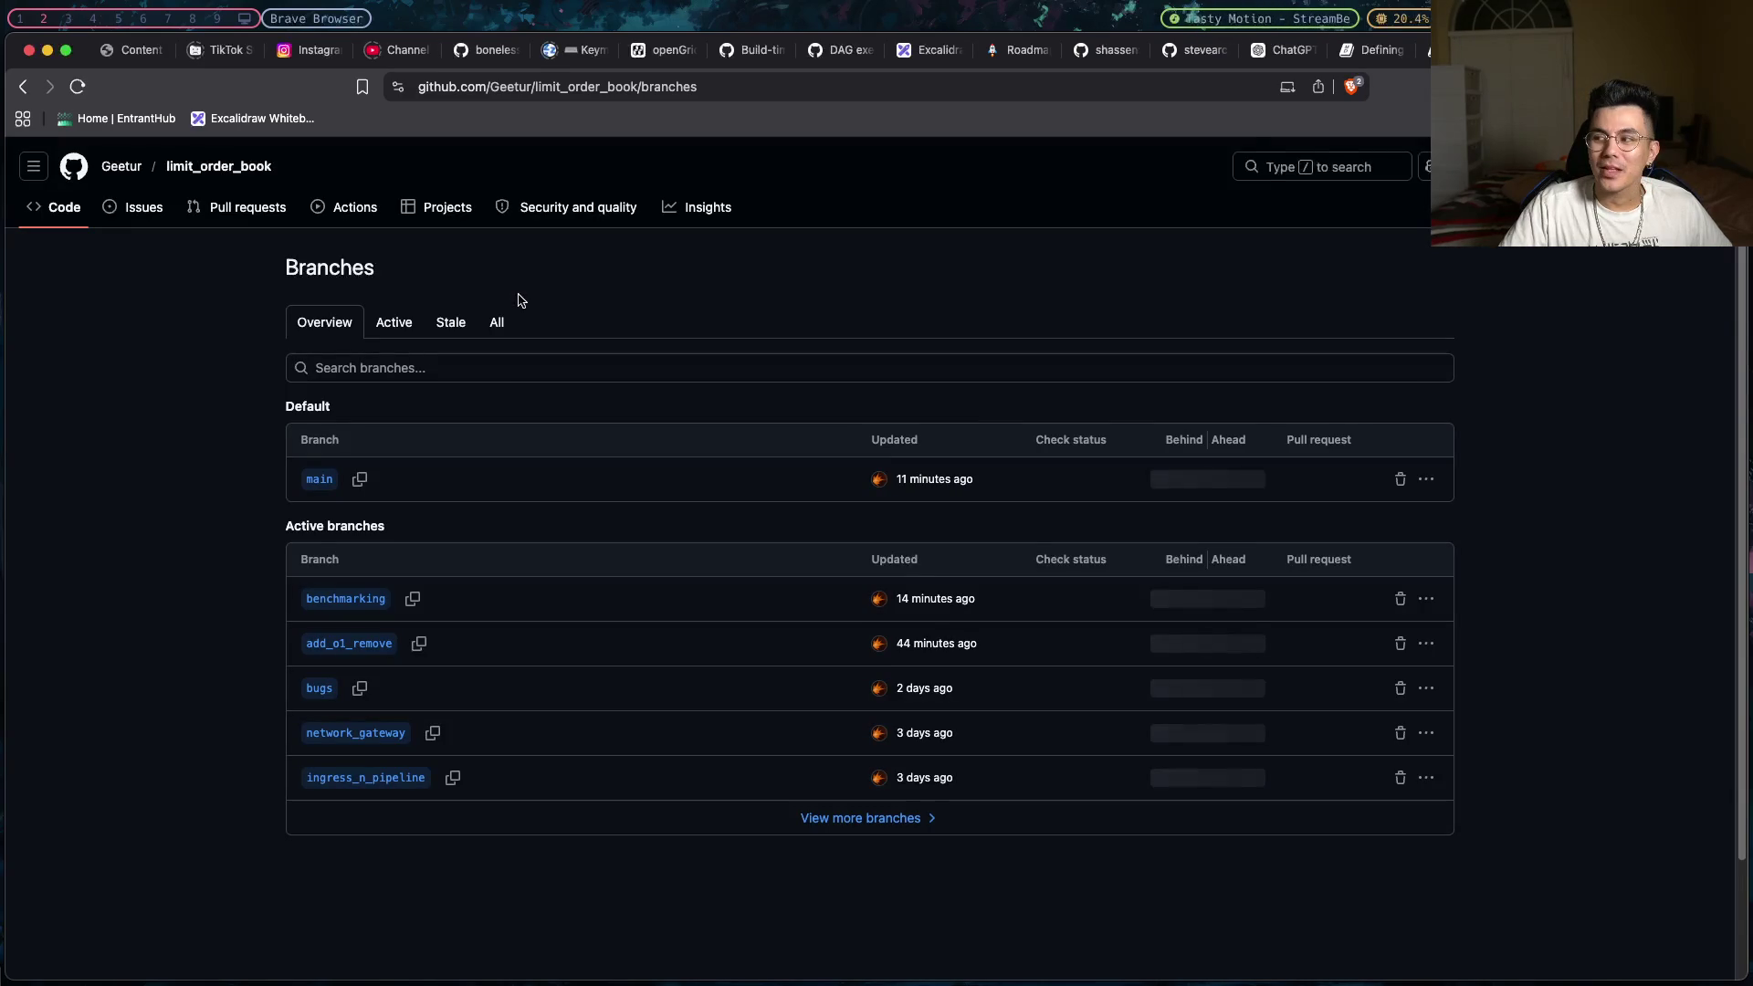
scroll(548, 347, down, 1)
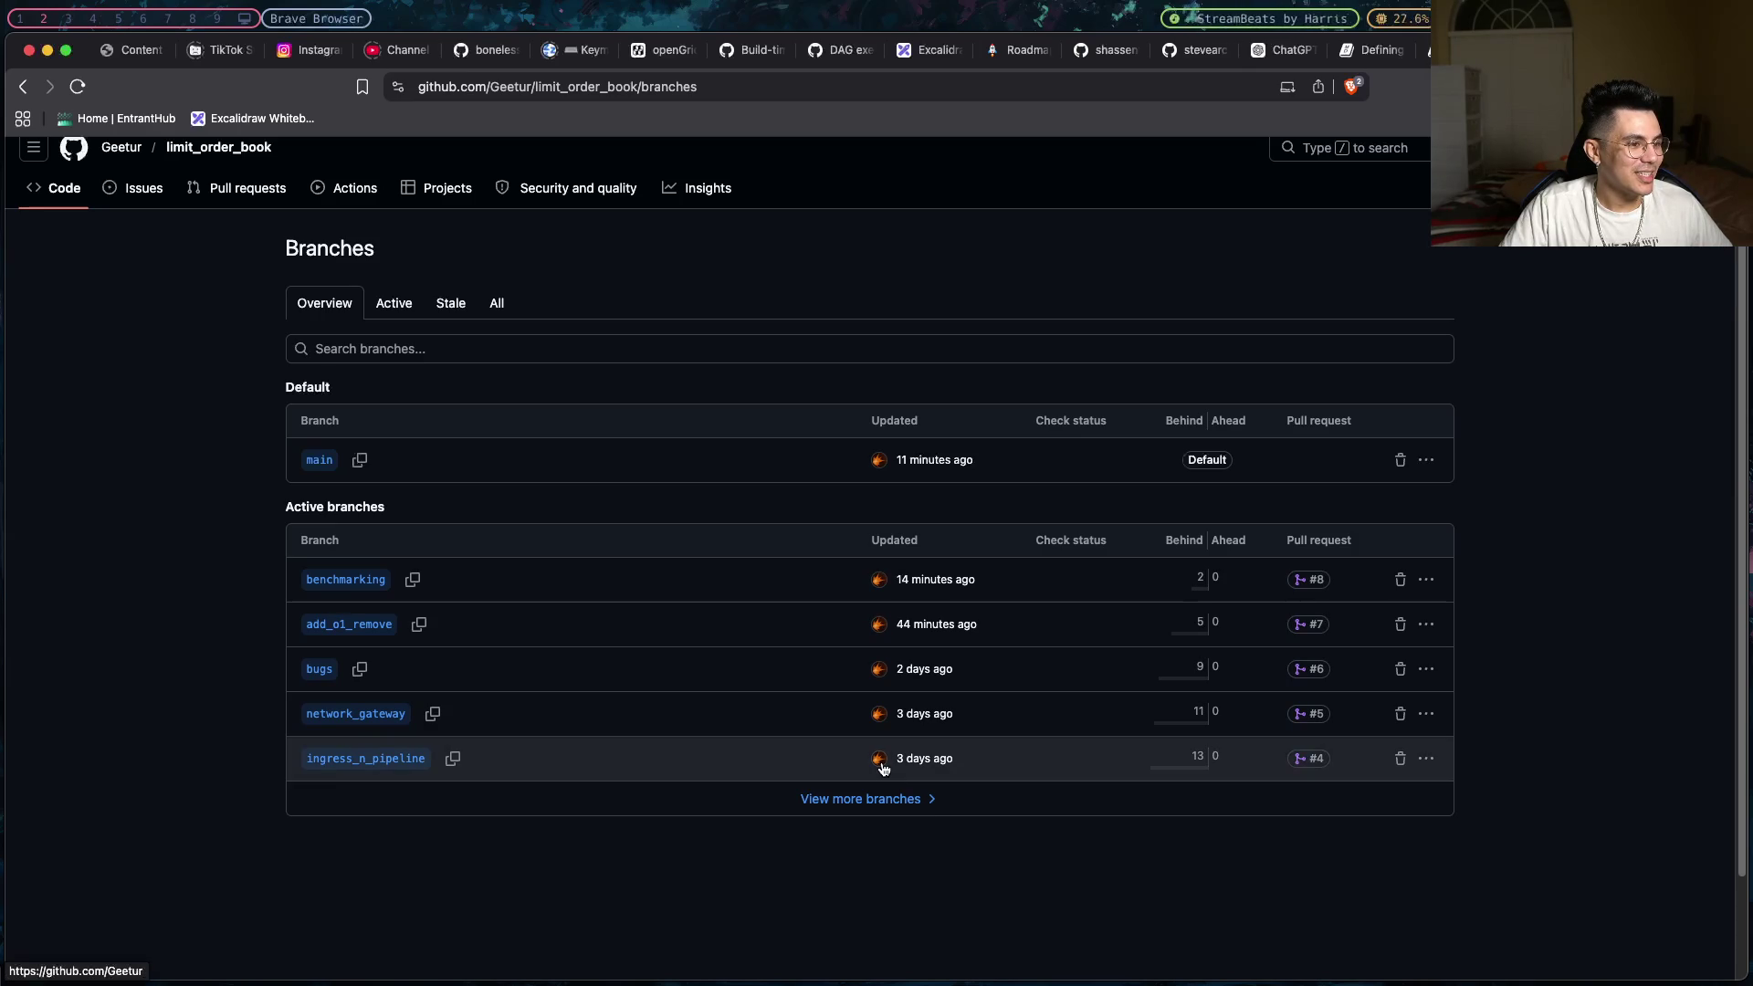
mouse_move(883, 768)
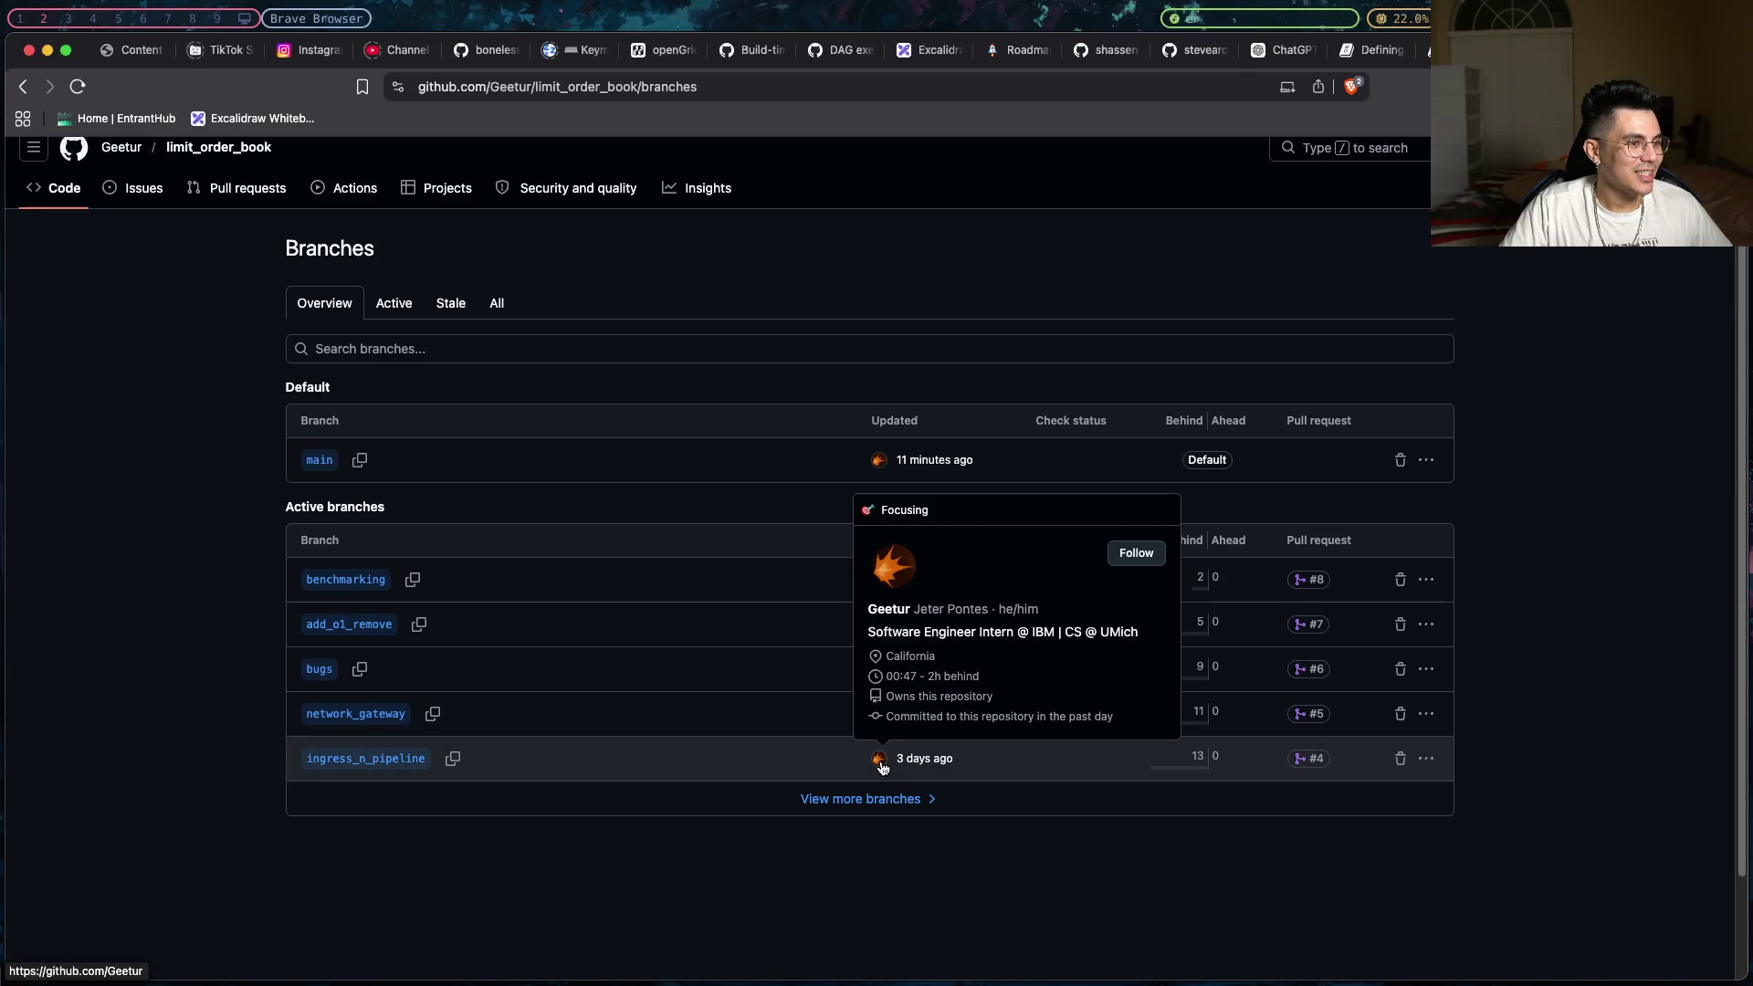
click(846, 799)
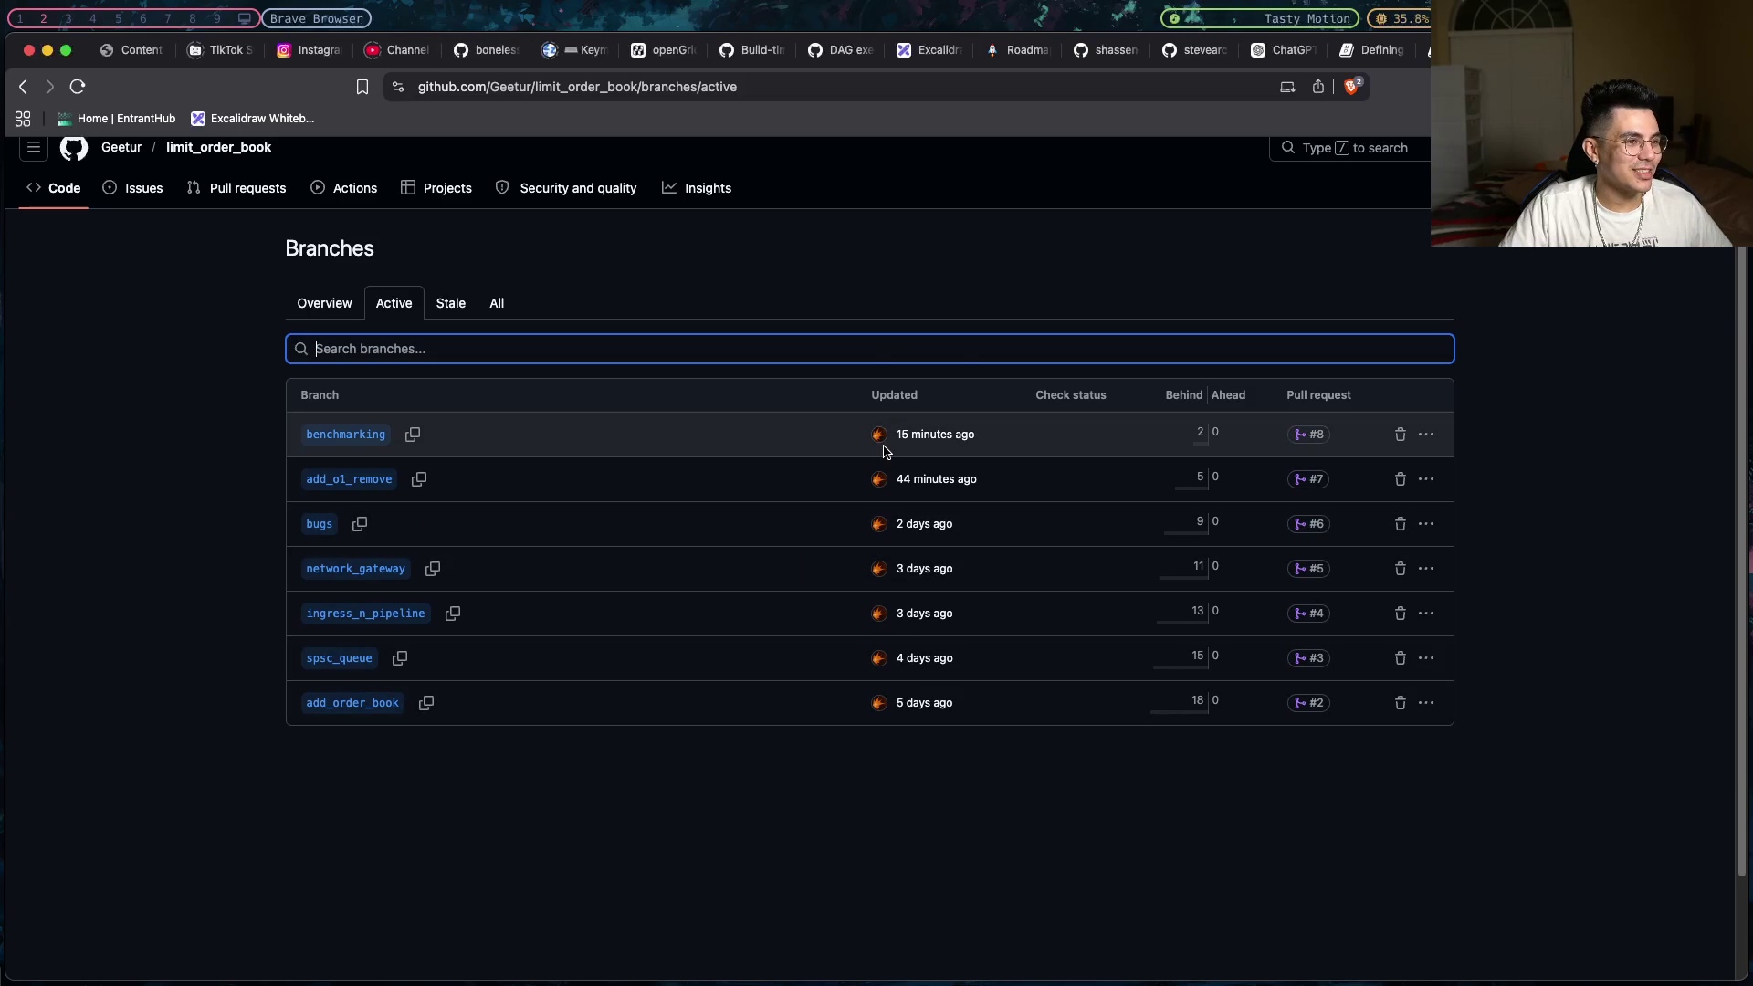
- Inspect the branch owner's profile card and the pull requests #2–#8 tied to the branches
mouse_move(884, 446)
mouse_move(878, 478)
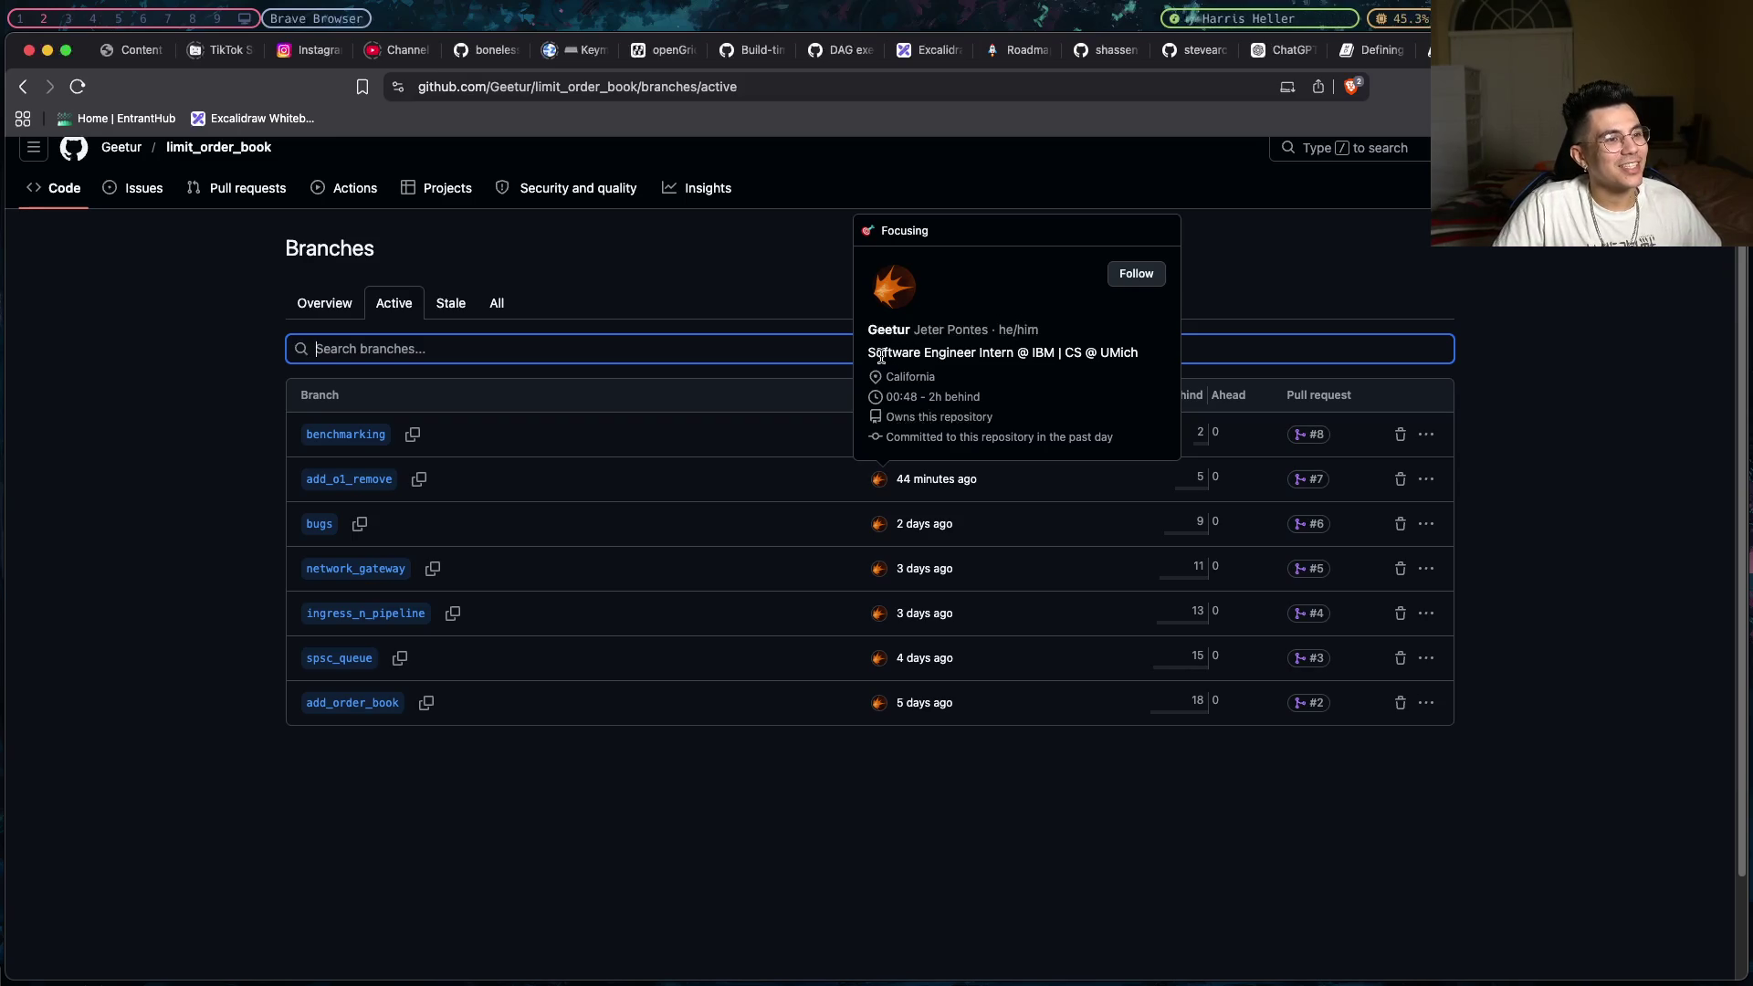
drag(874, 355, 1118, 355)
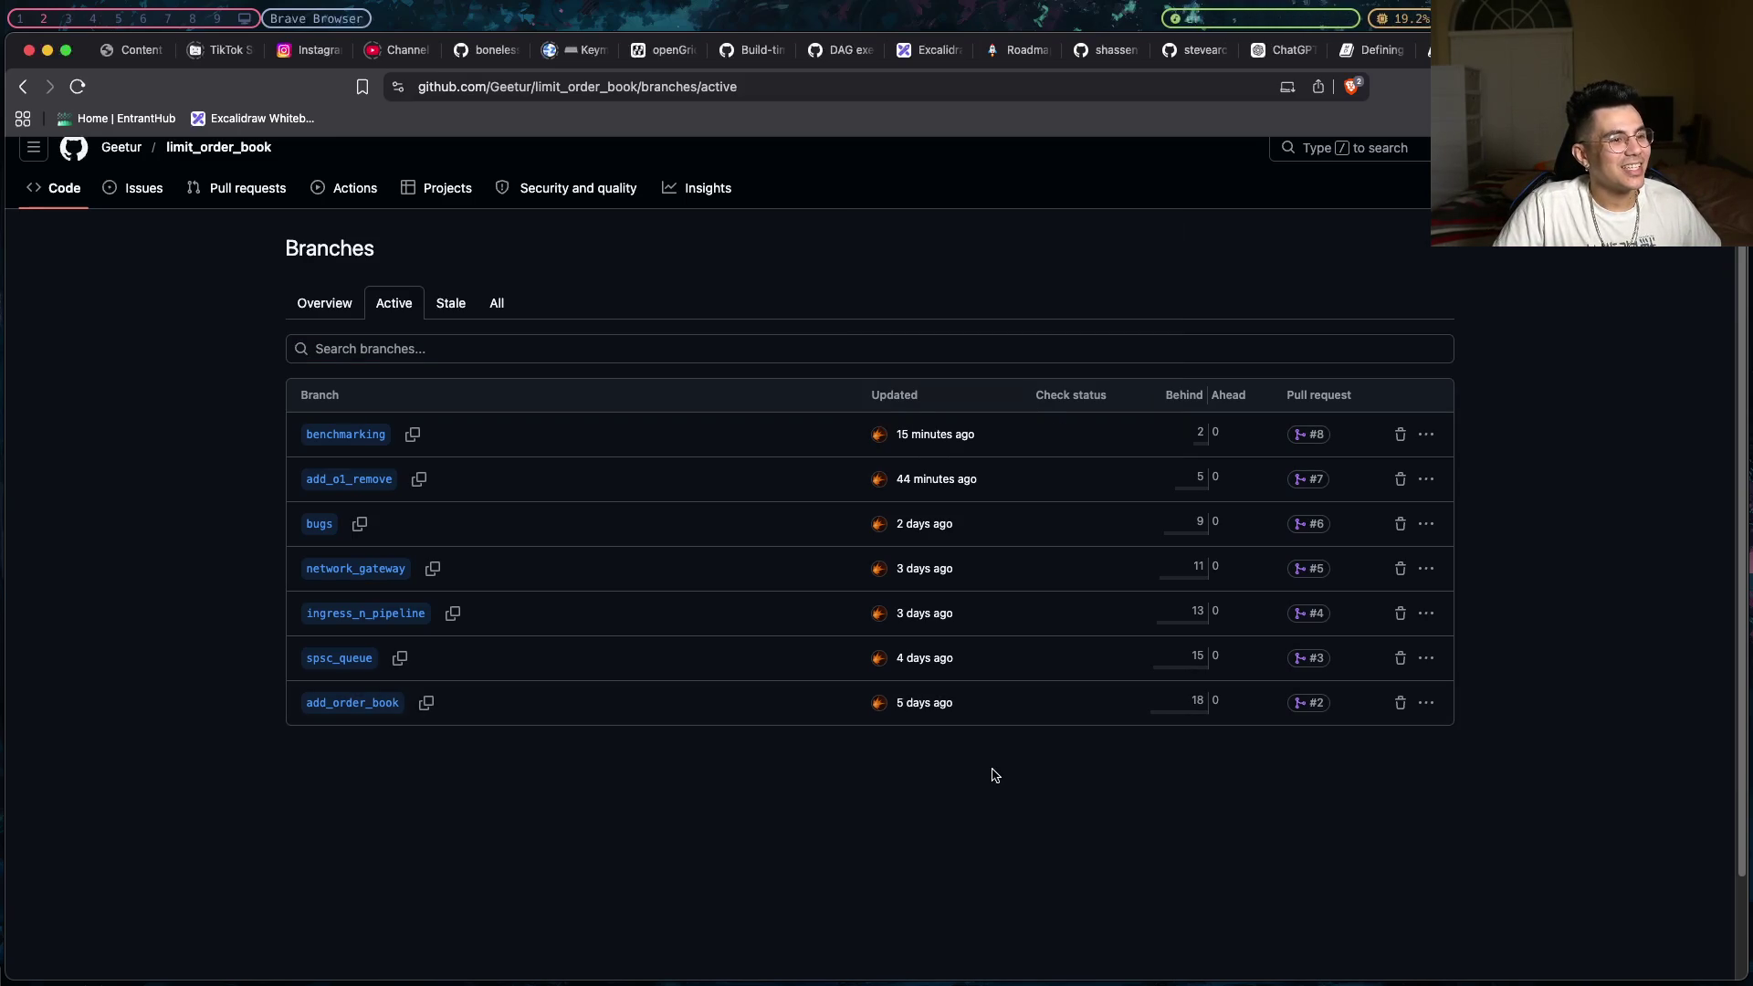
scroll(836, 584, down, 1)
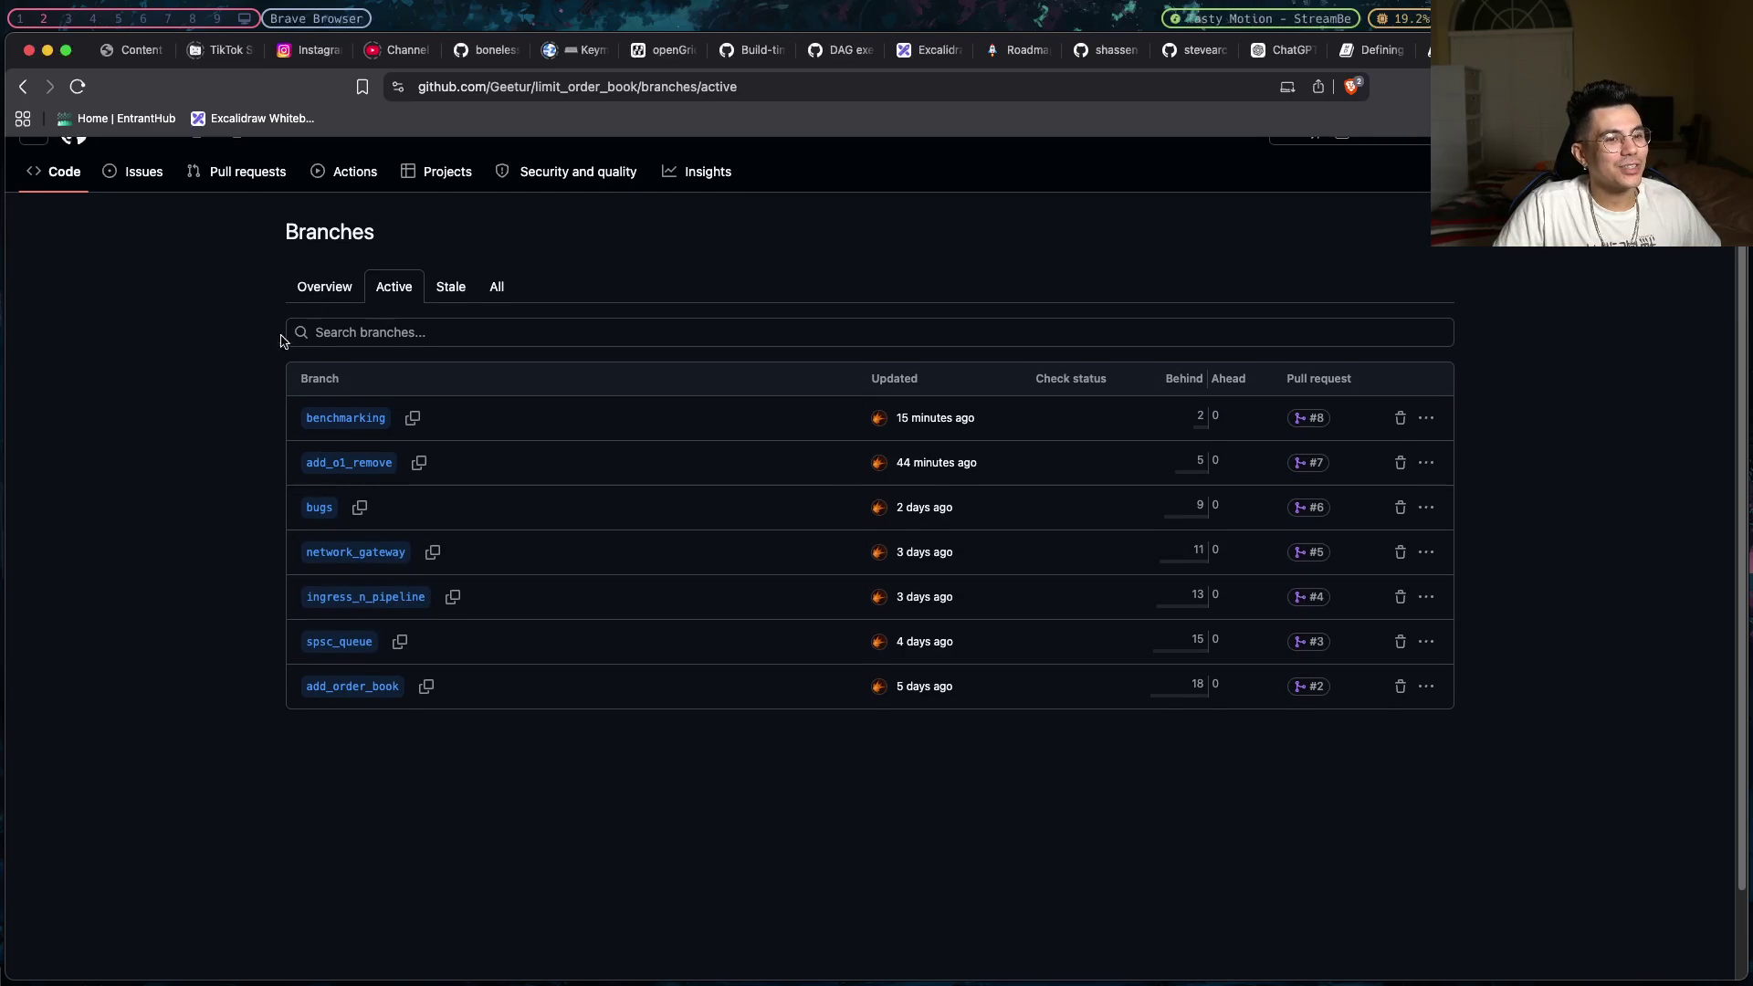
scroll(219, 317, up, 1)
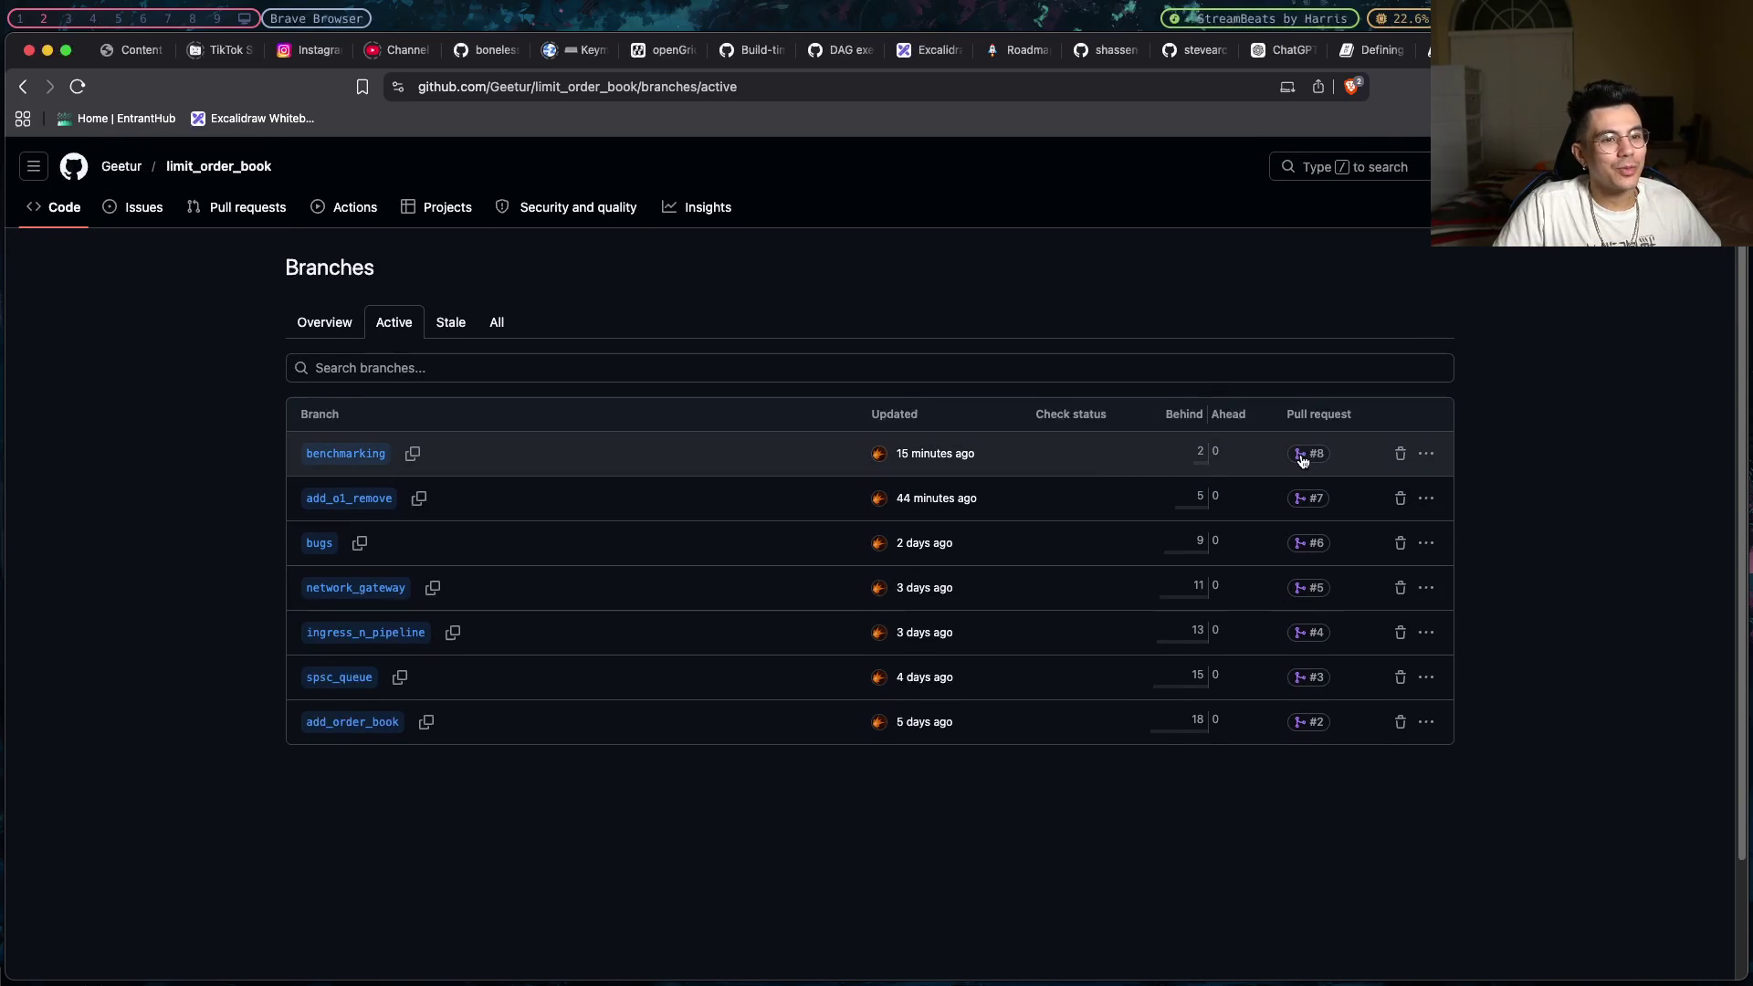
mouse_move(1303, 460)
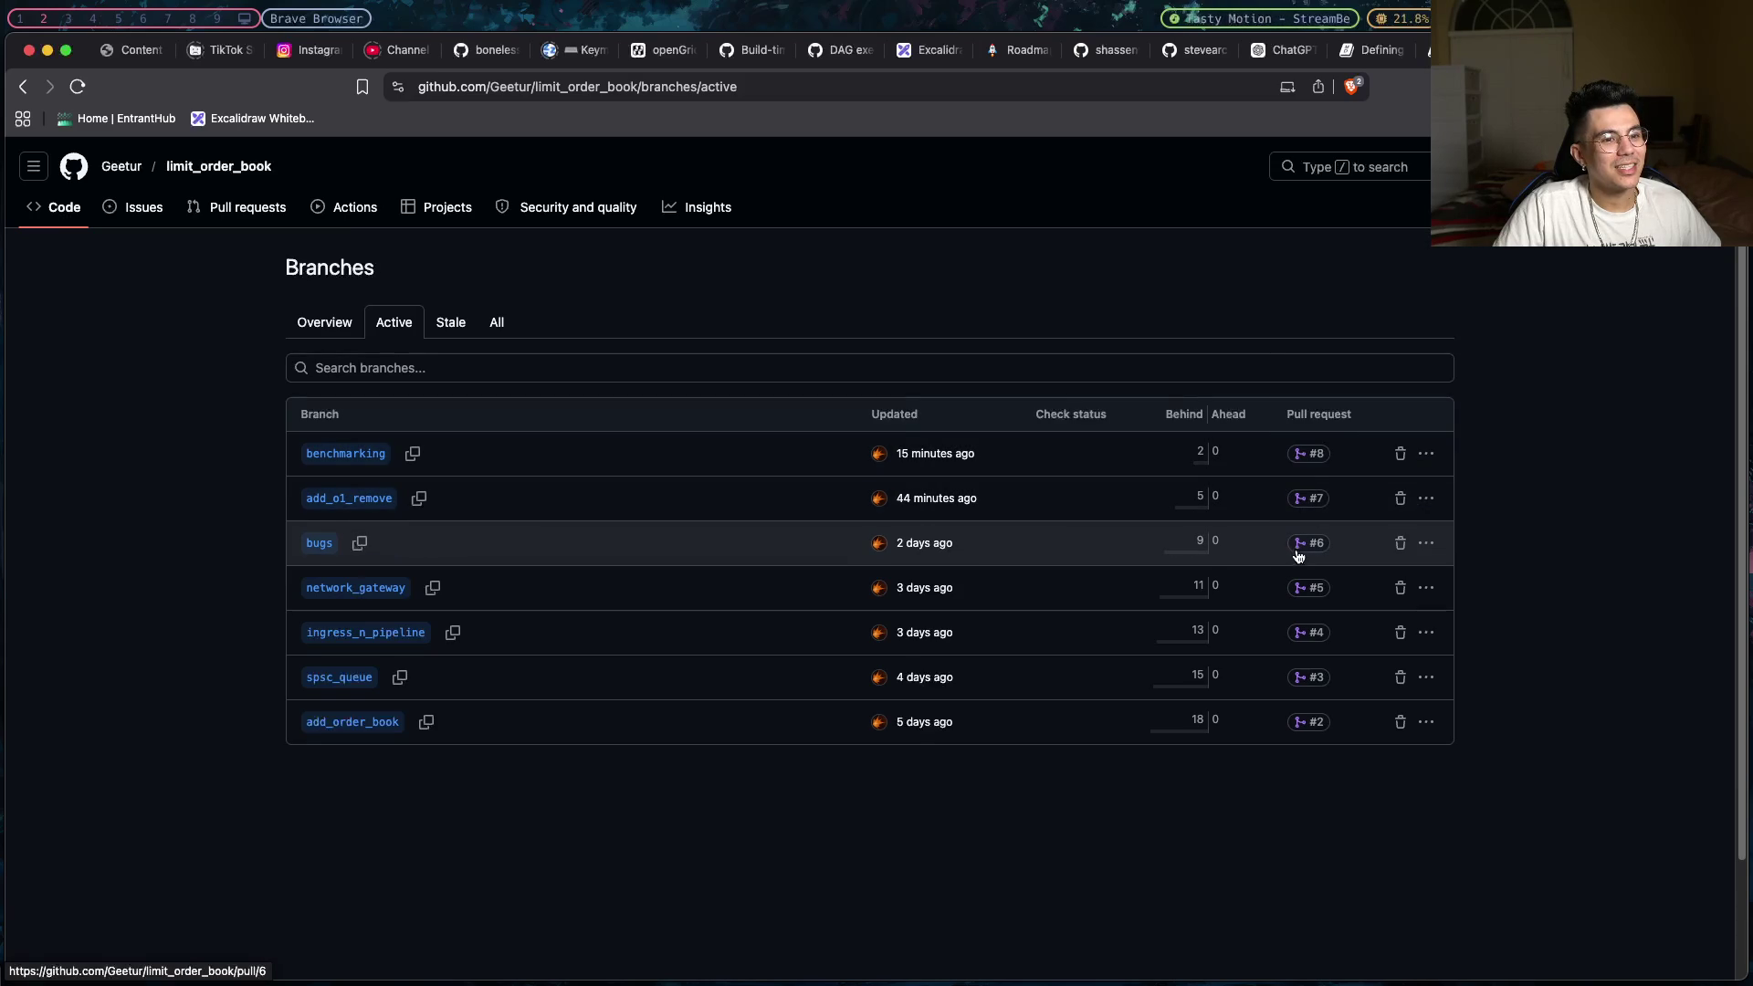
mouse_move(1301, 552)
mouse_move(1301, 593)
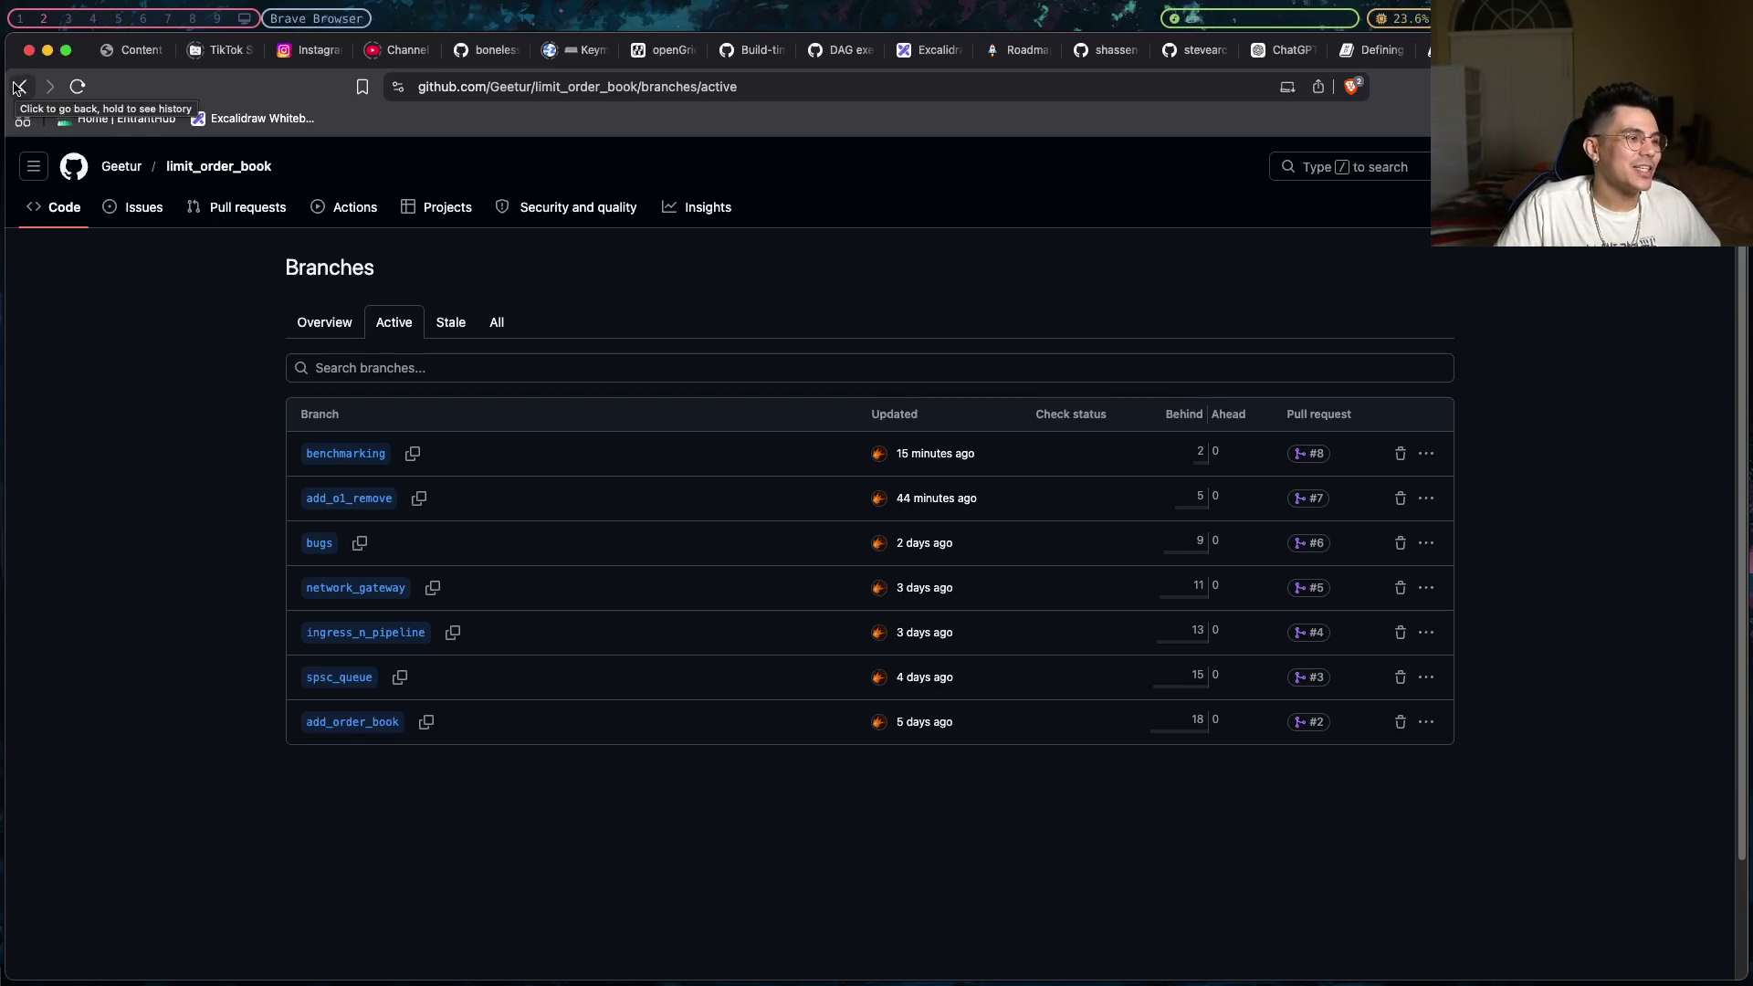
- Return to the repository's main page and open lob-engine/CMakeLists.txt
click(23, 86)
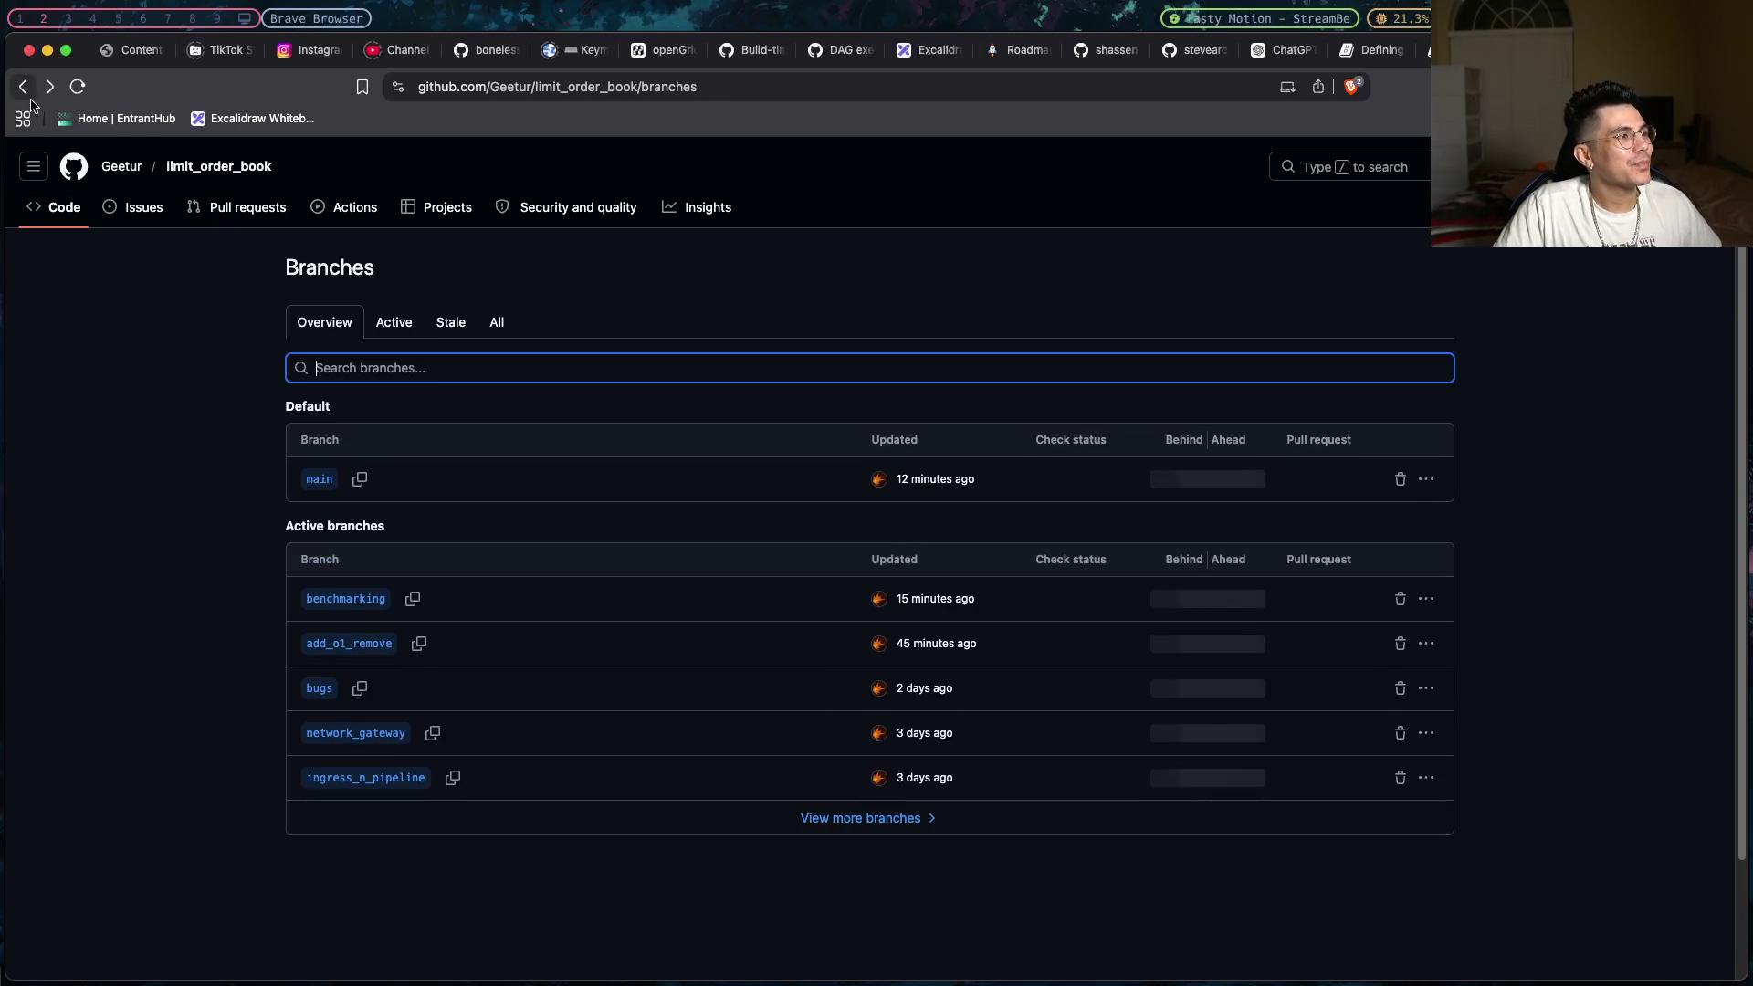
click(315, 481)
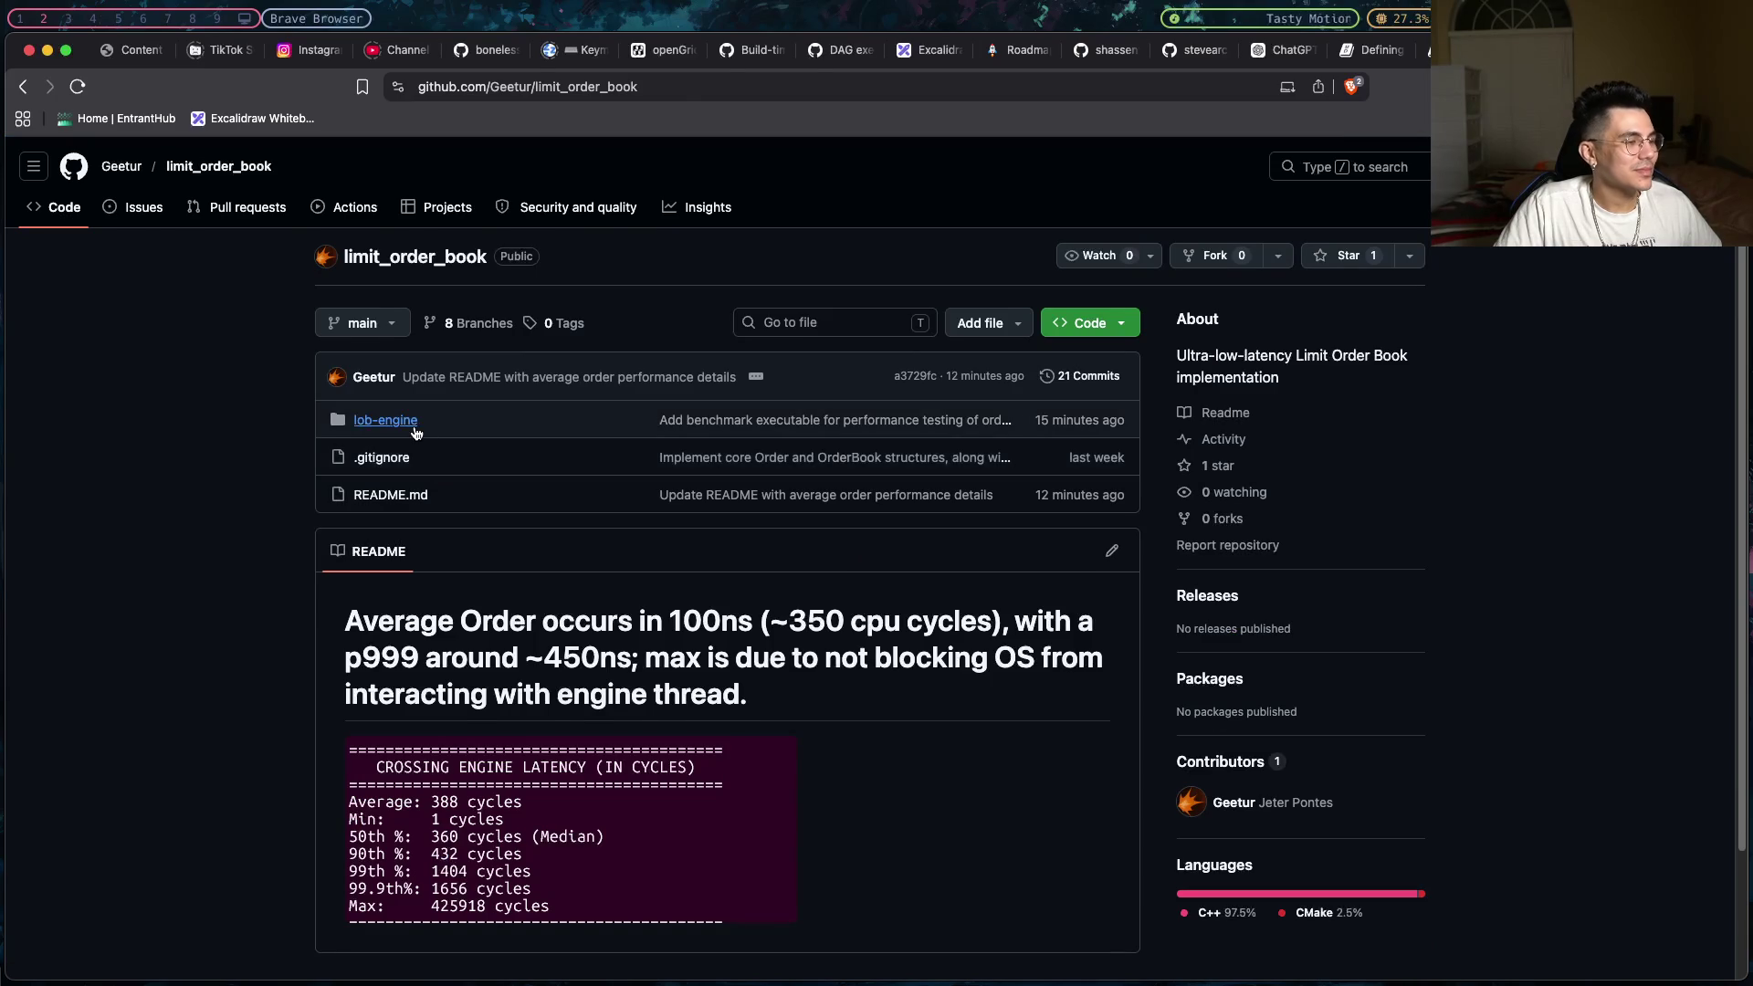
click(384, 420)
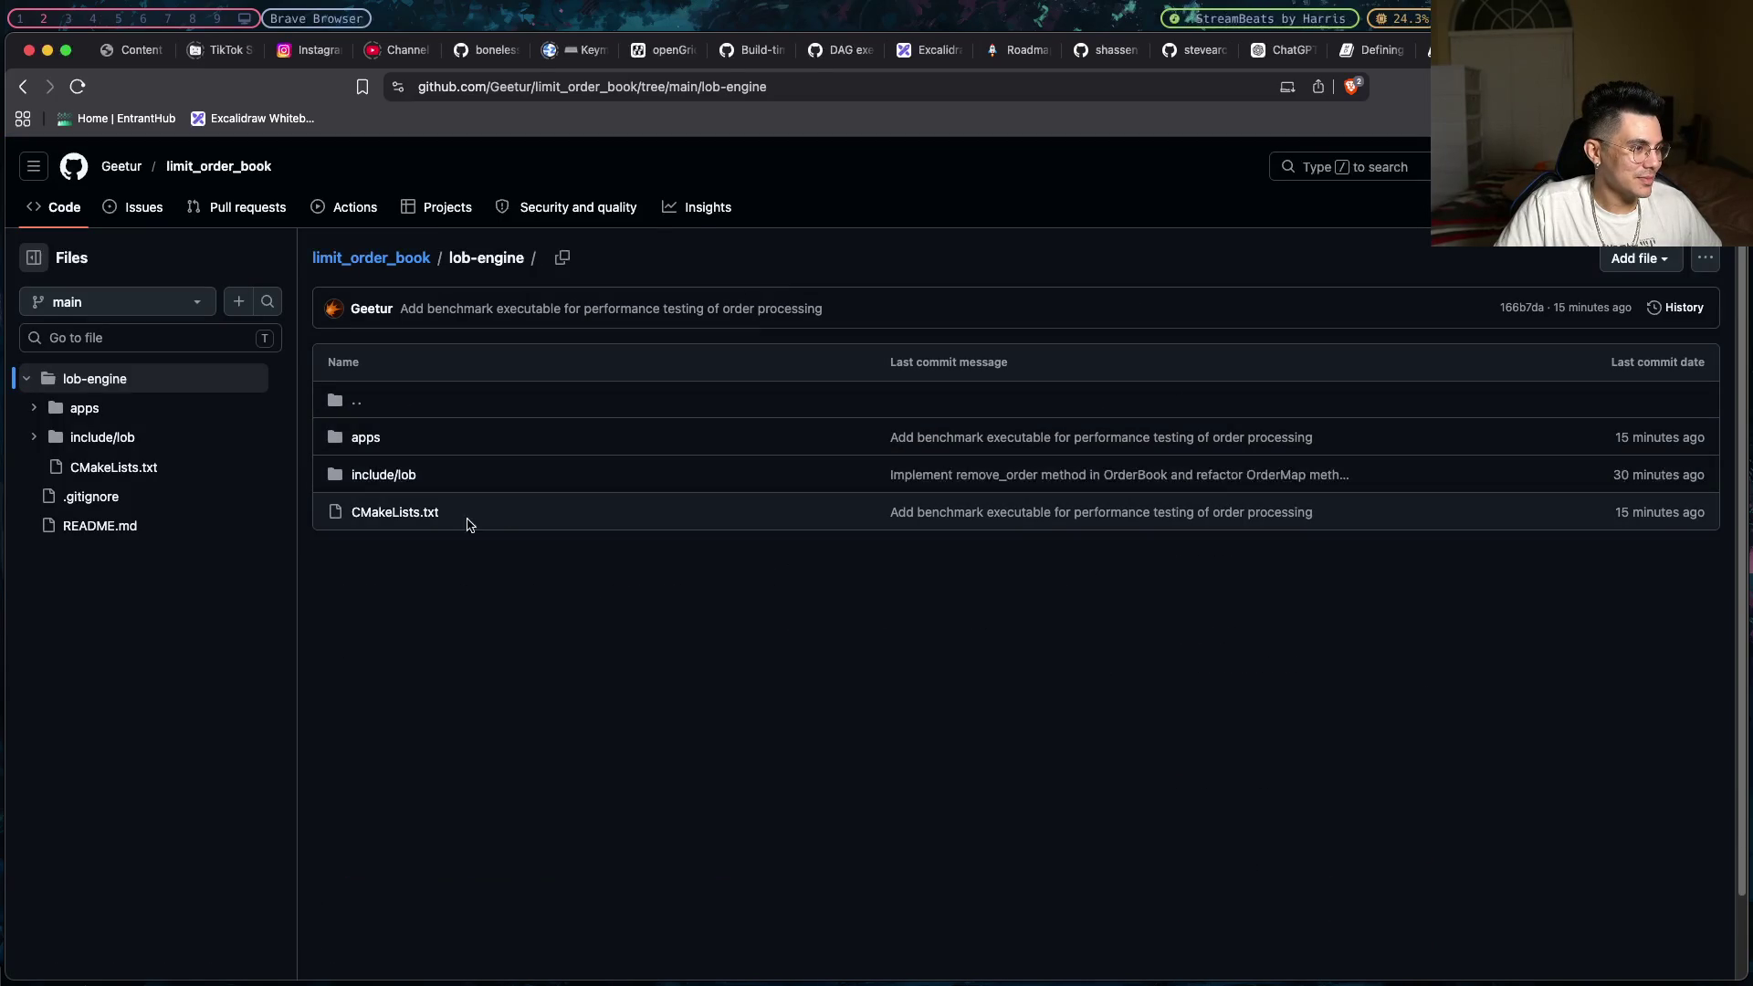
click(424, 514)
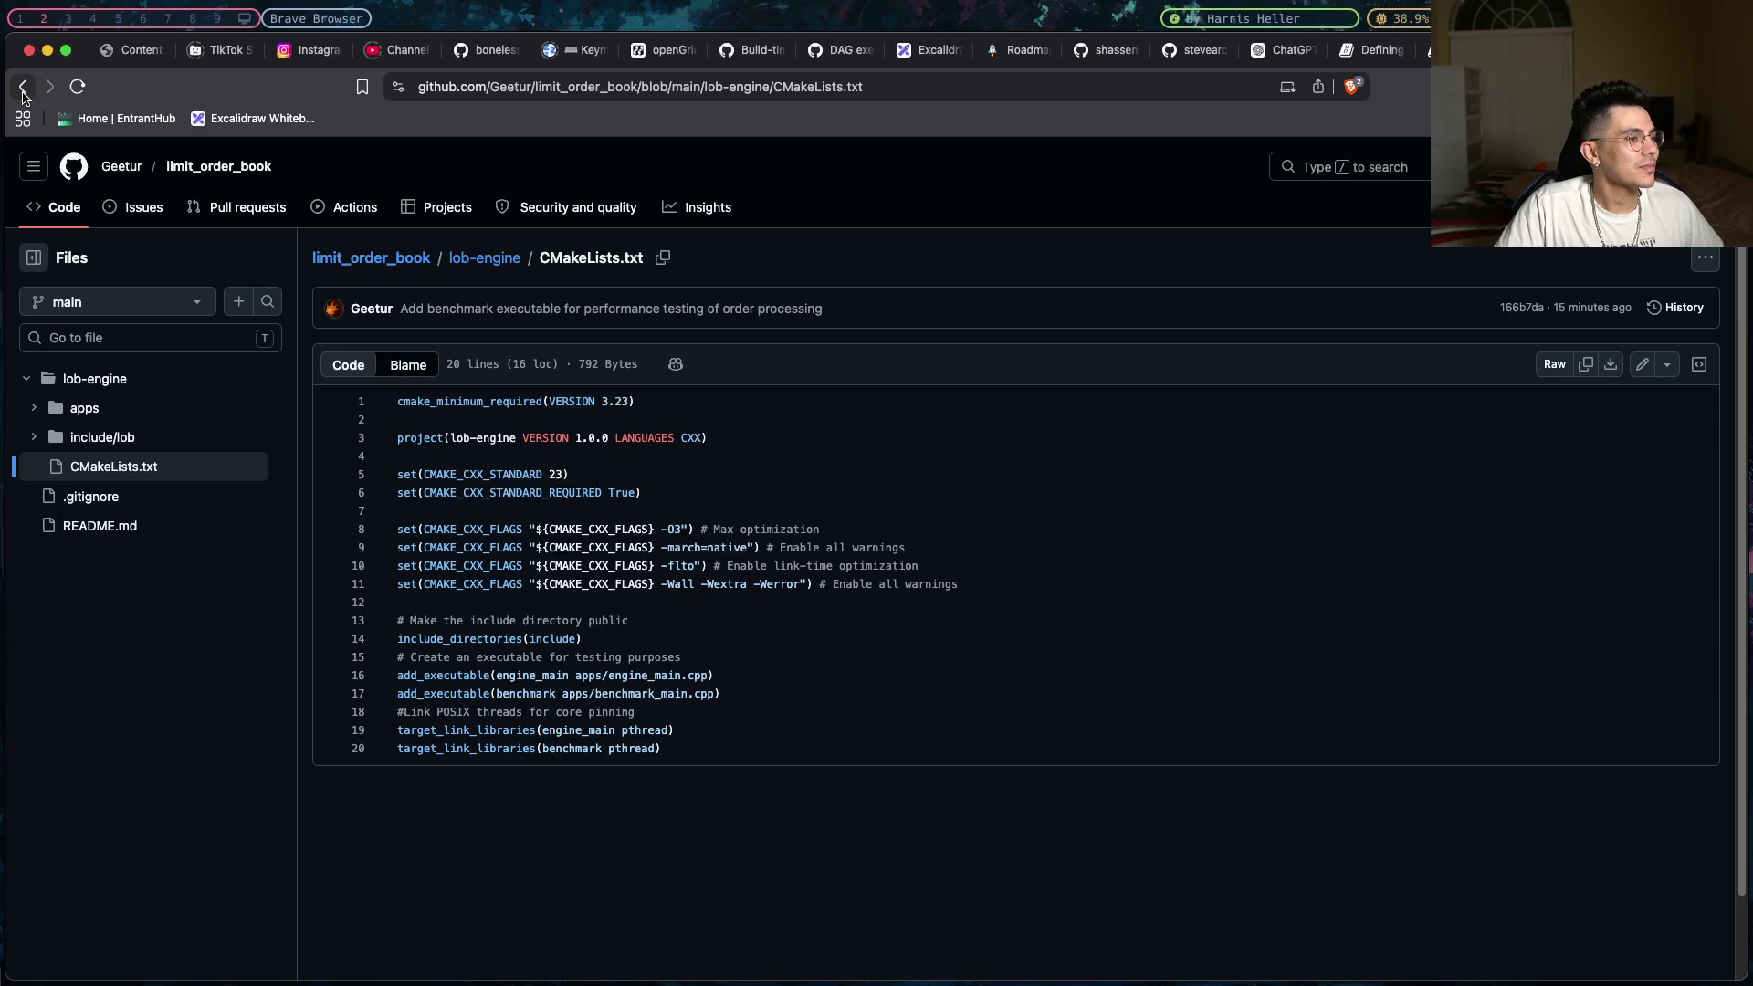
- Review engine_main's add_executable and link-library lines, then open apps/engine_main.cpp
drag(726, 693, 513, 678)
click(513, 678)
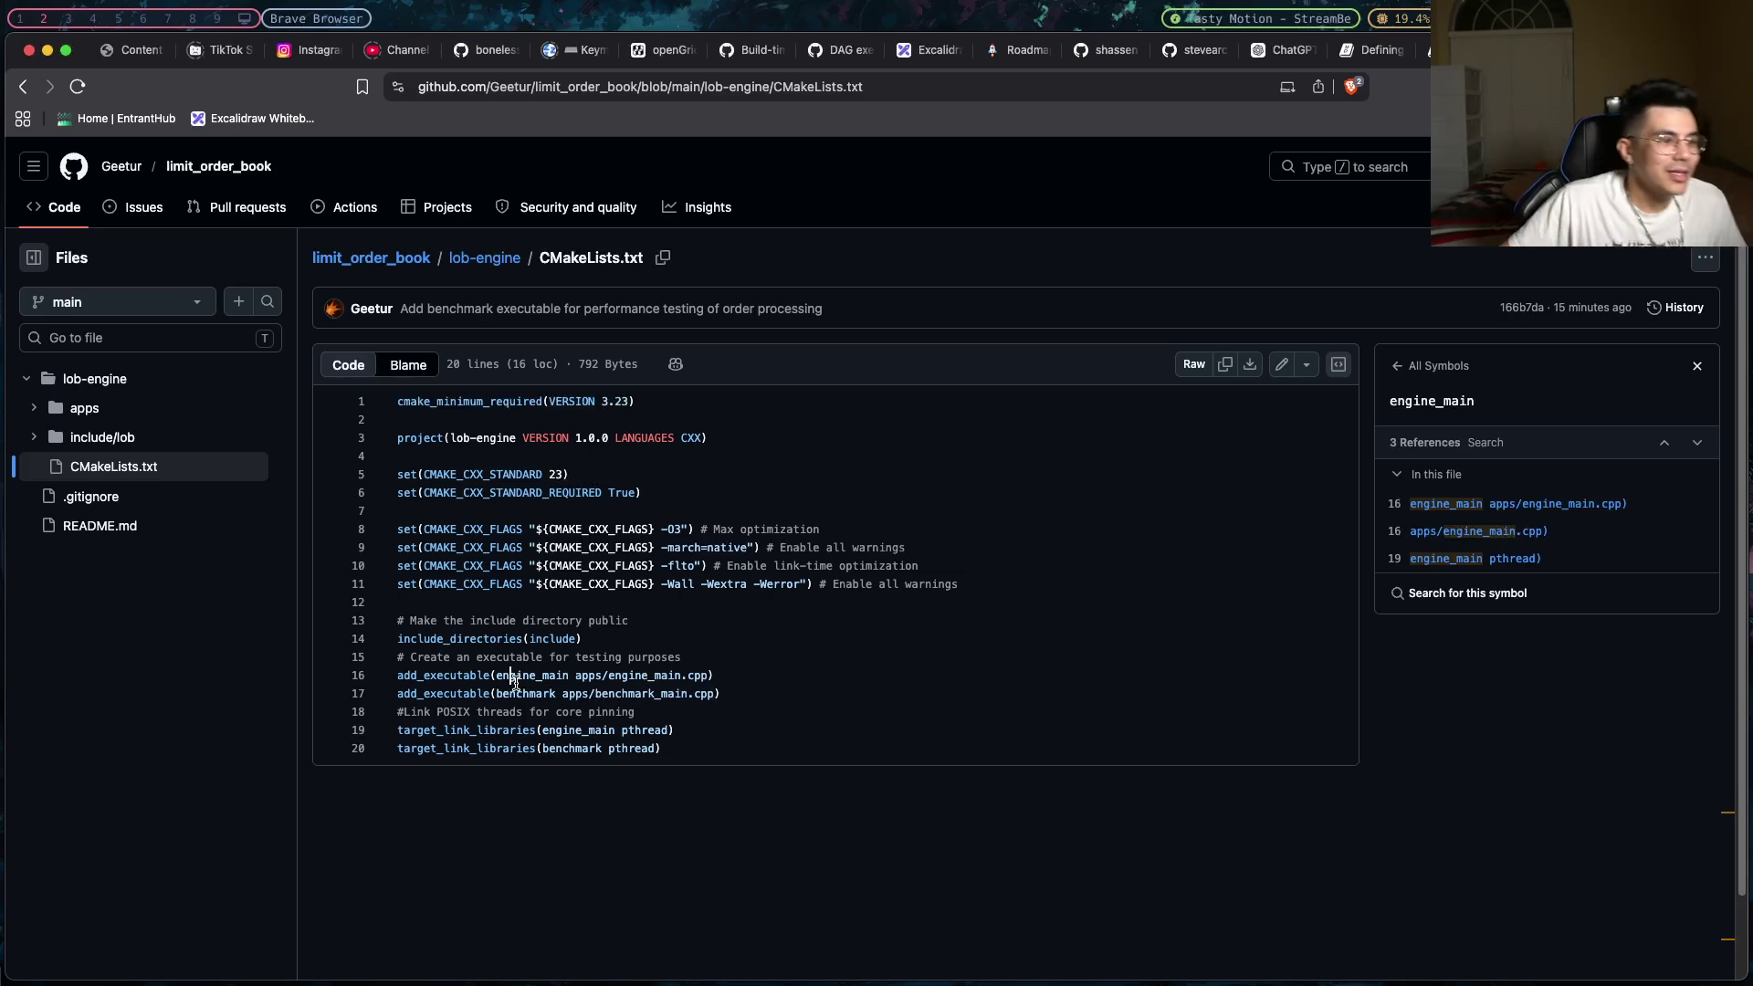
drag(659, 730, 515, 749)
click(589, 731)
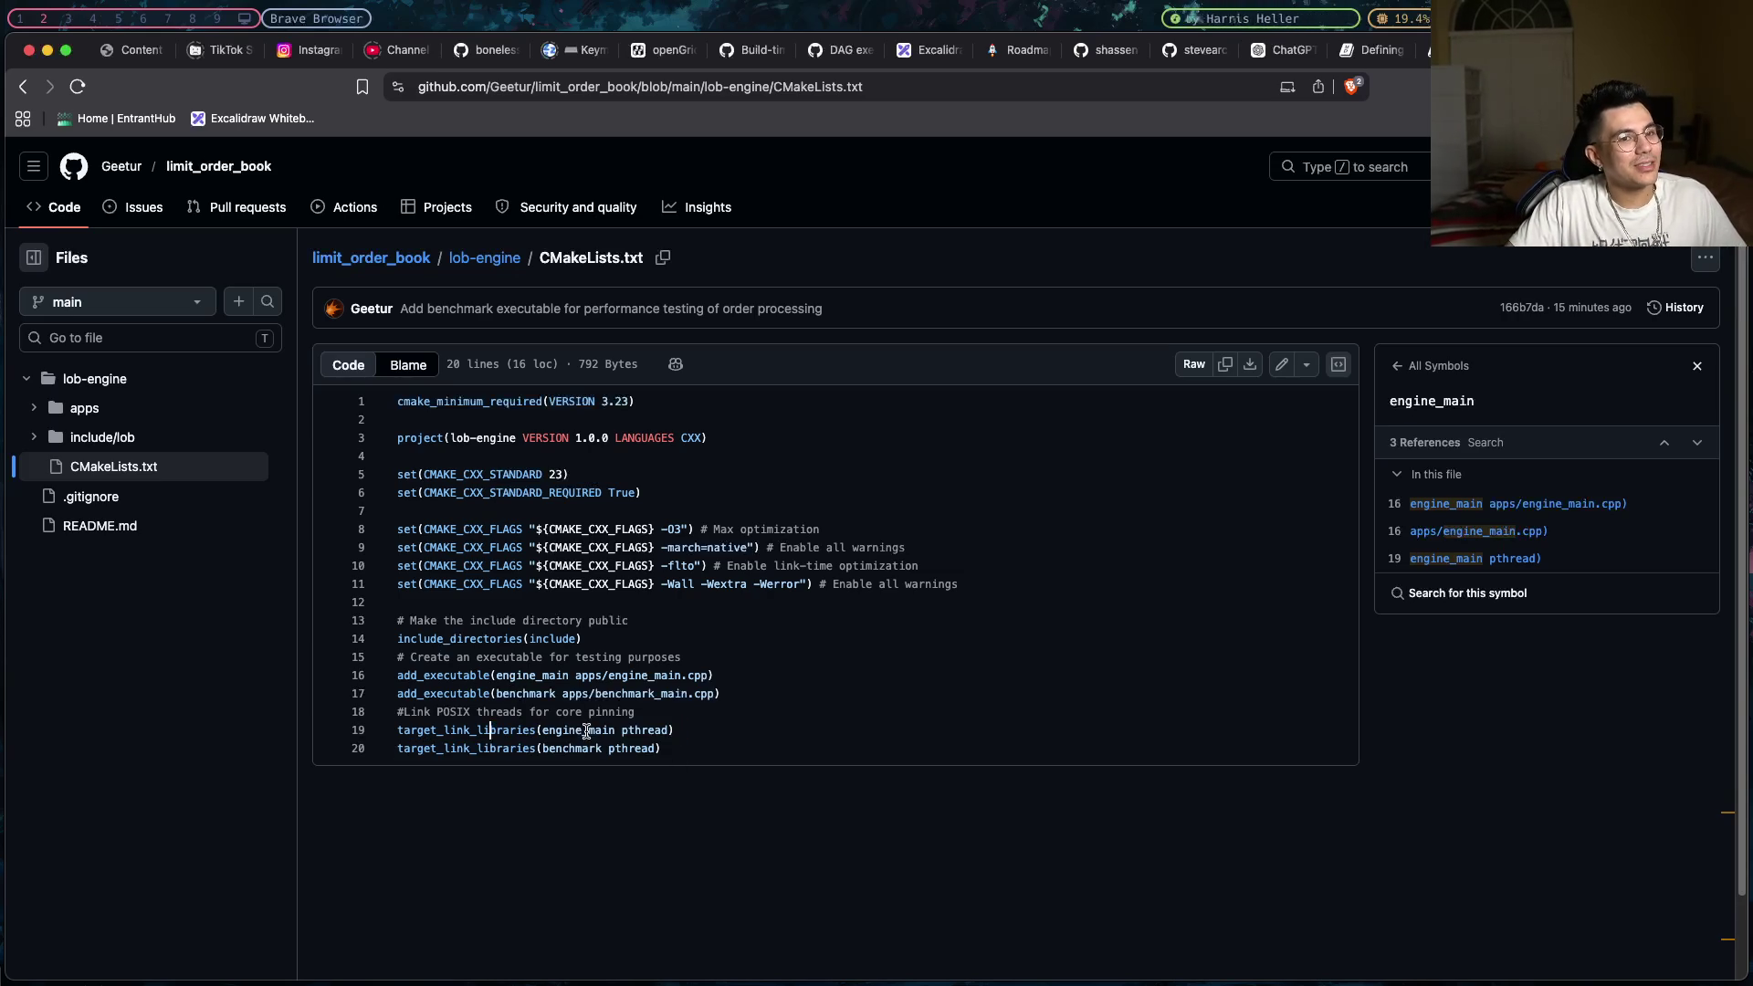
click(131, 439)
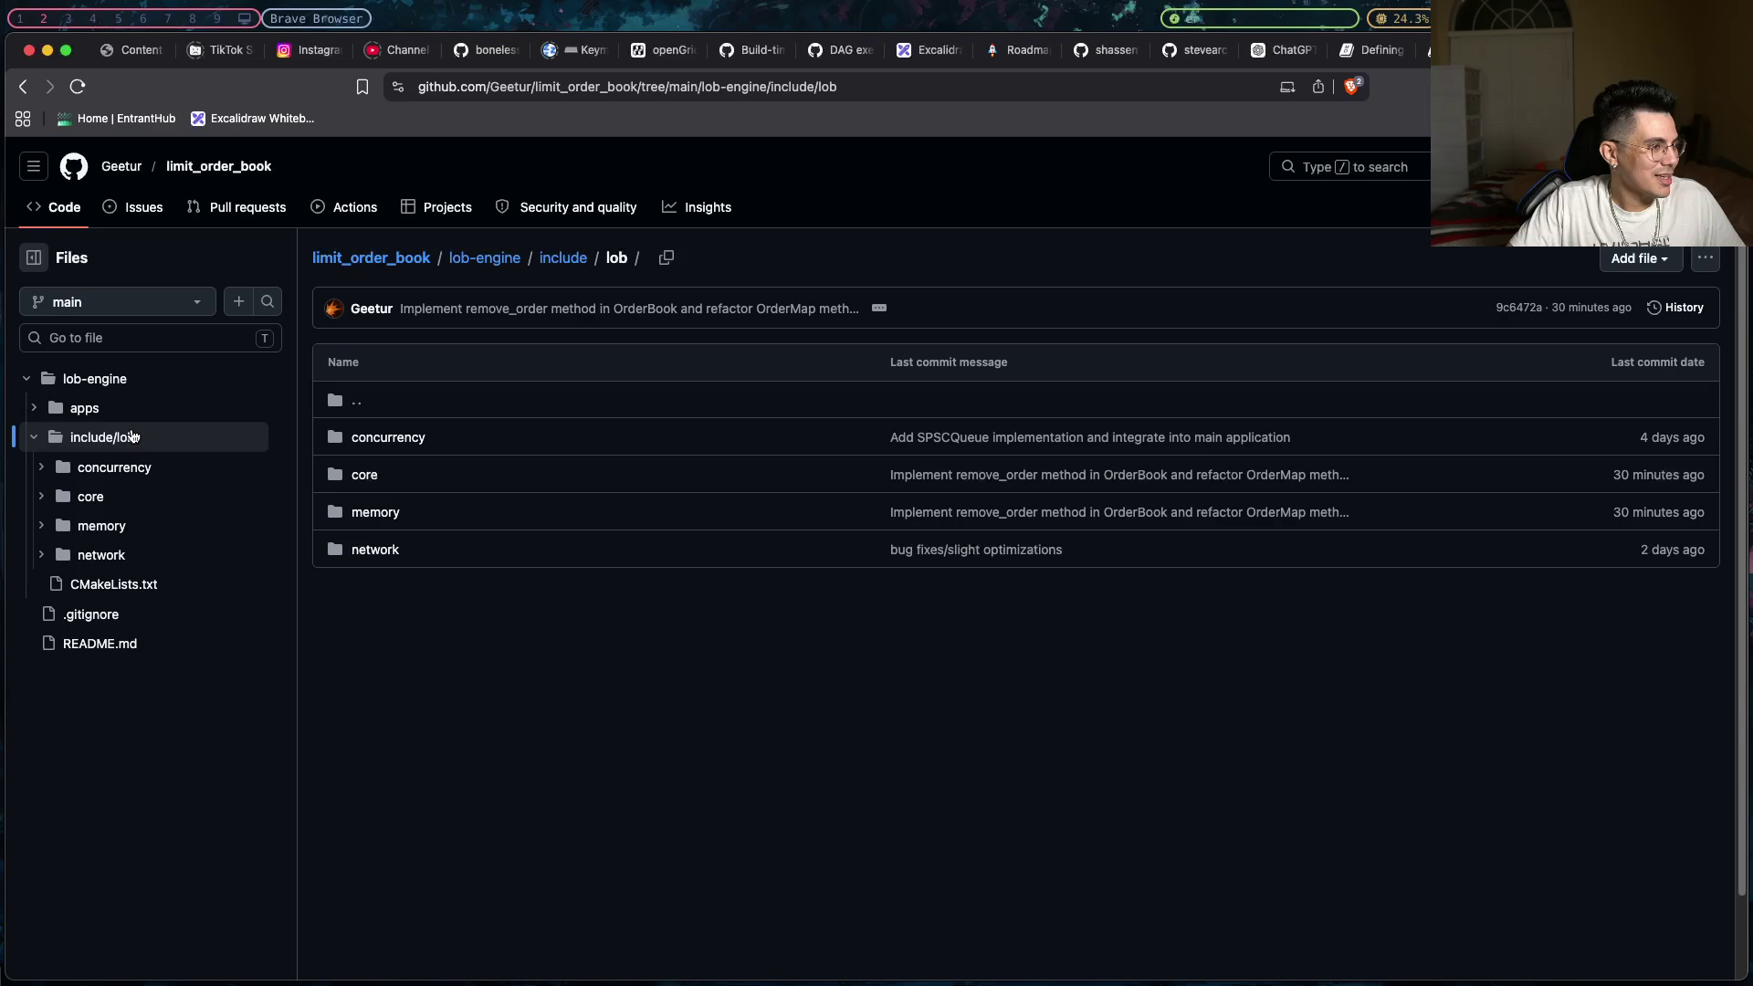
click(108, 408)
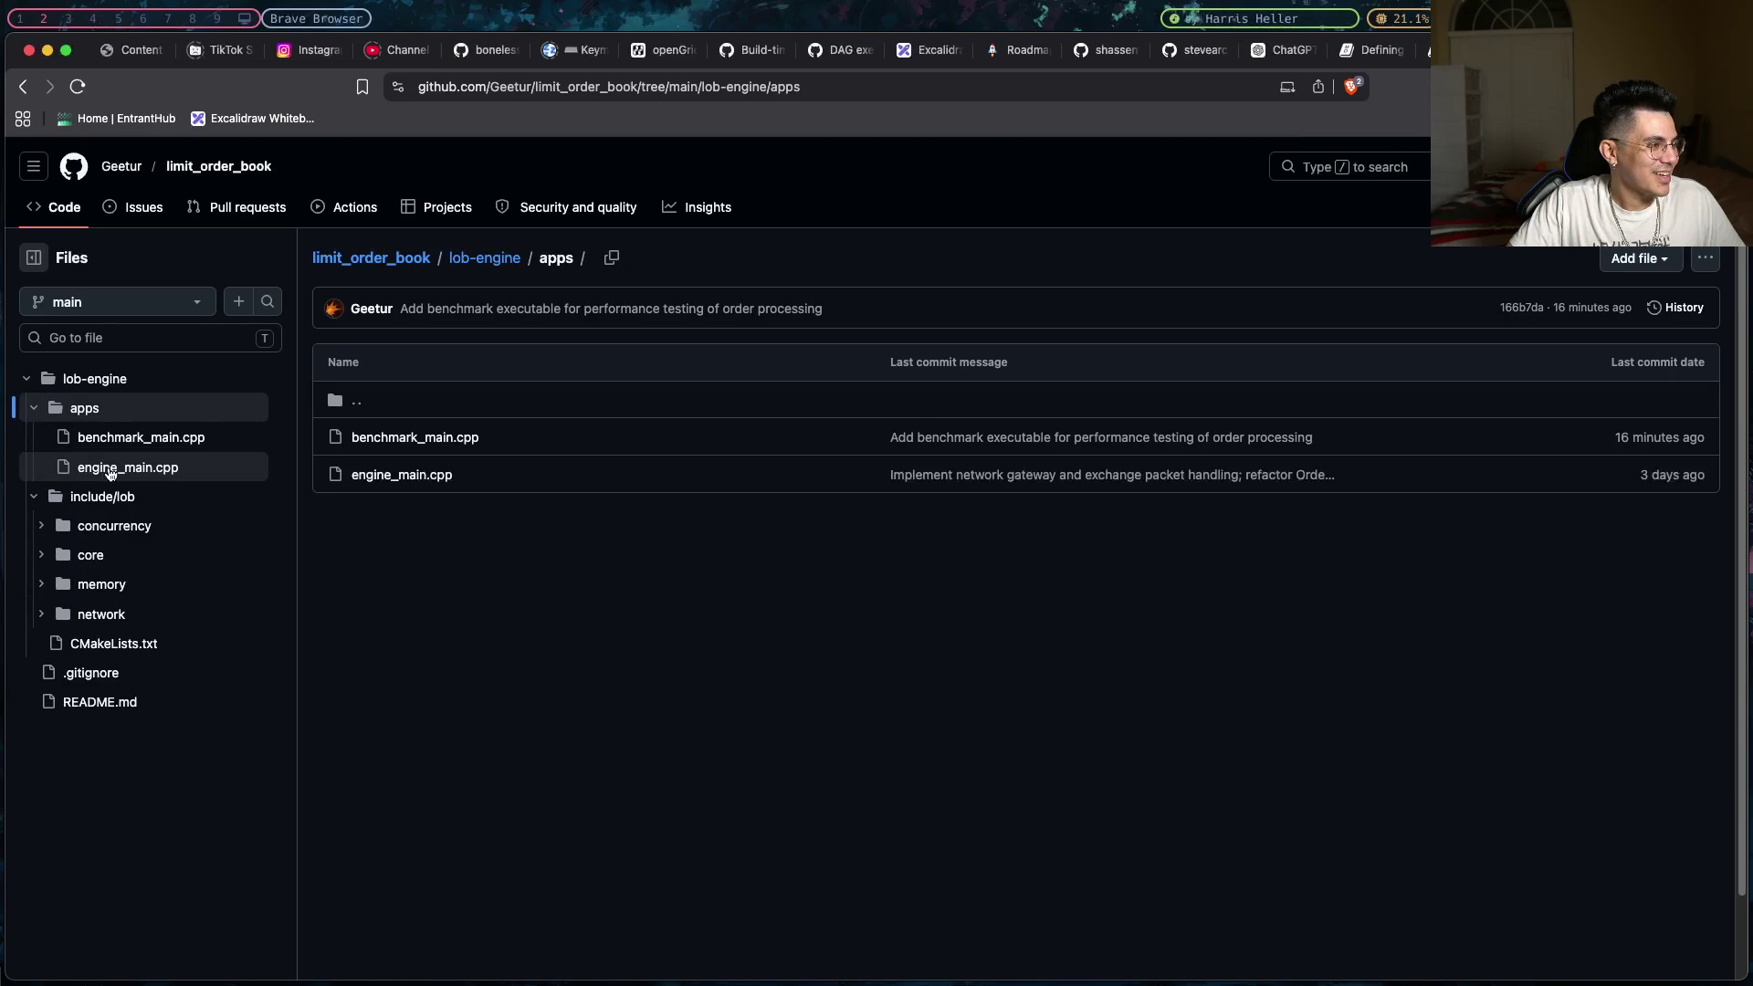
click(108, 471)
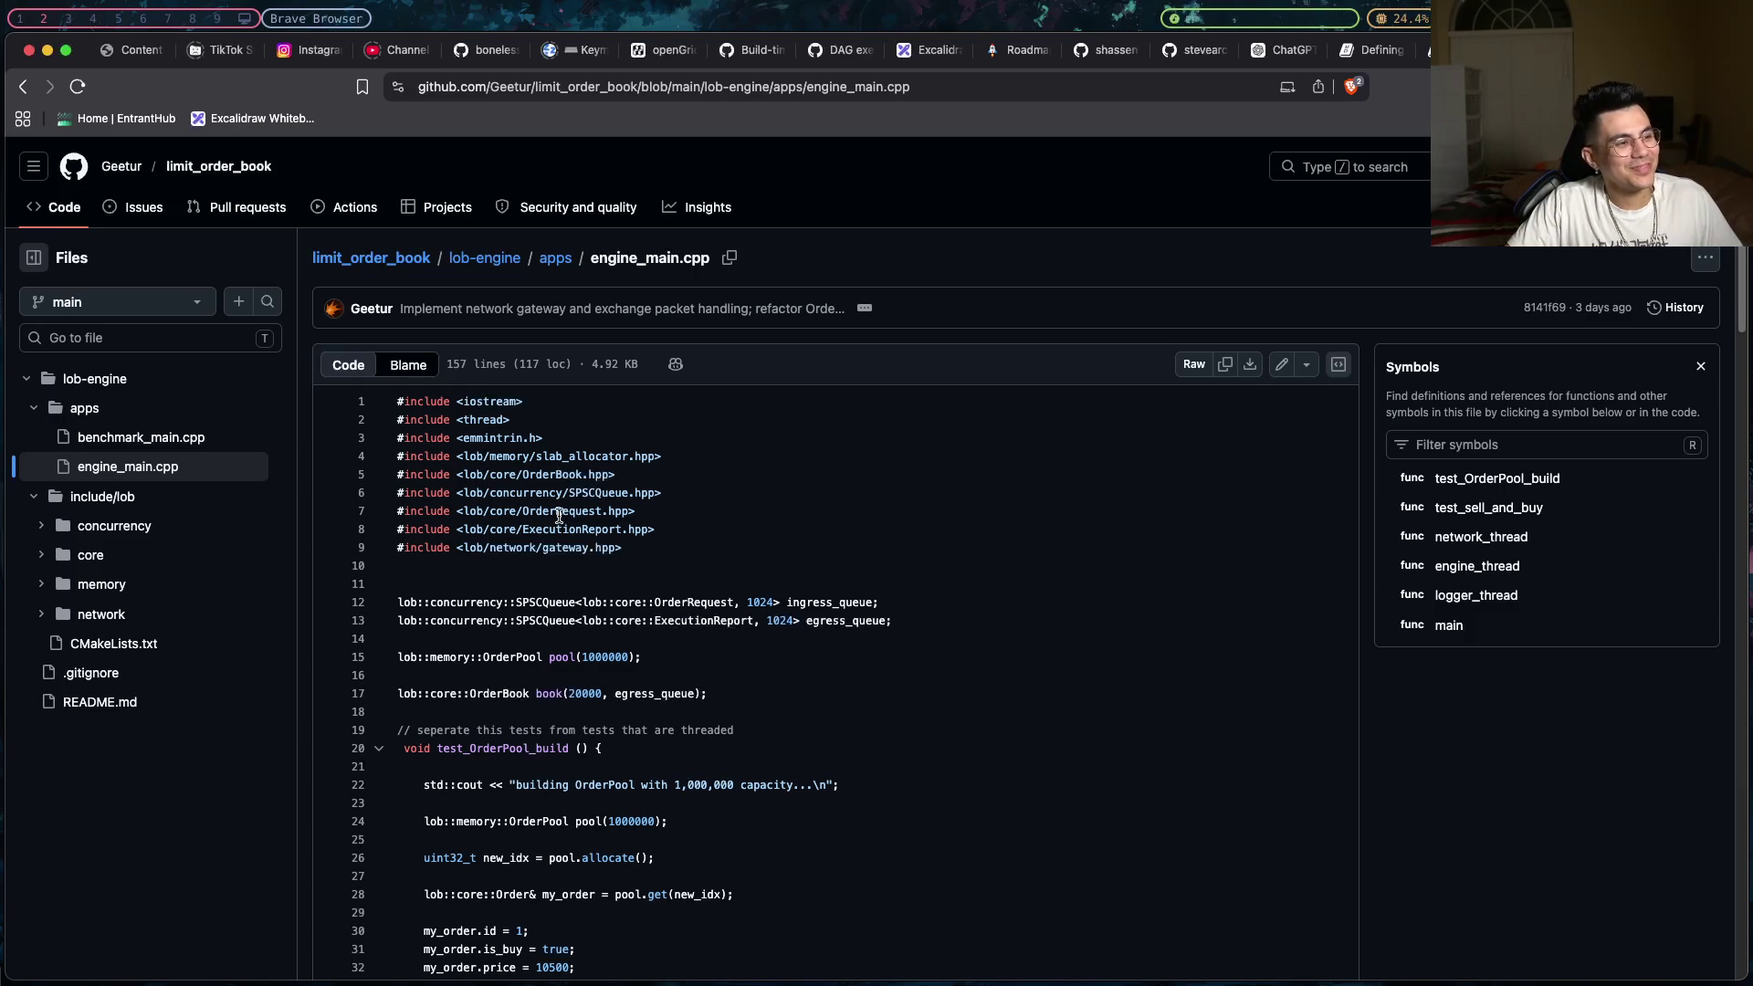
- Check the project include lines in engine_main.cpp and then in benchmark_main.cpp
drag(642, 547, 346, 468)
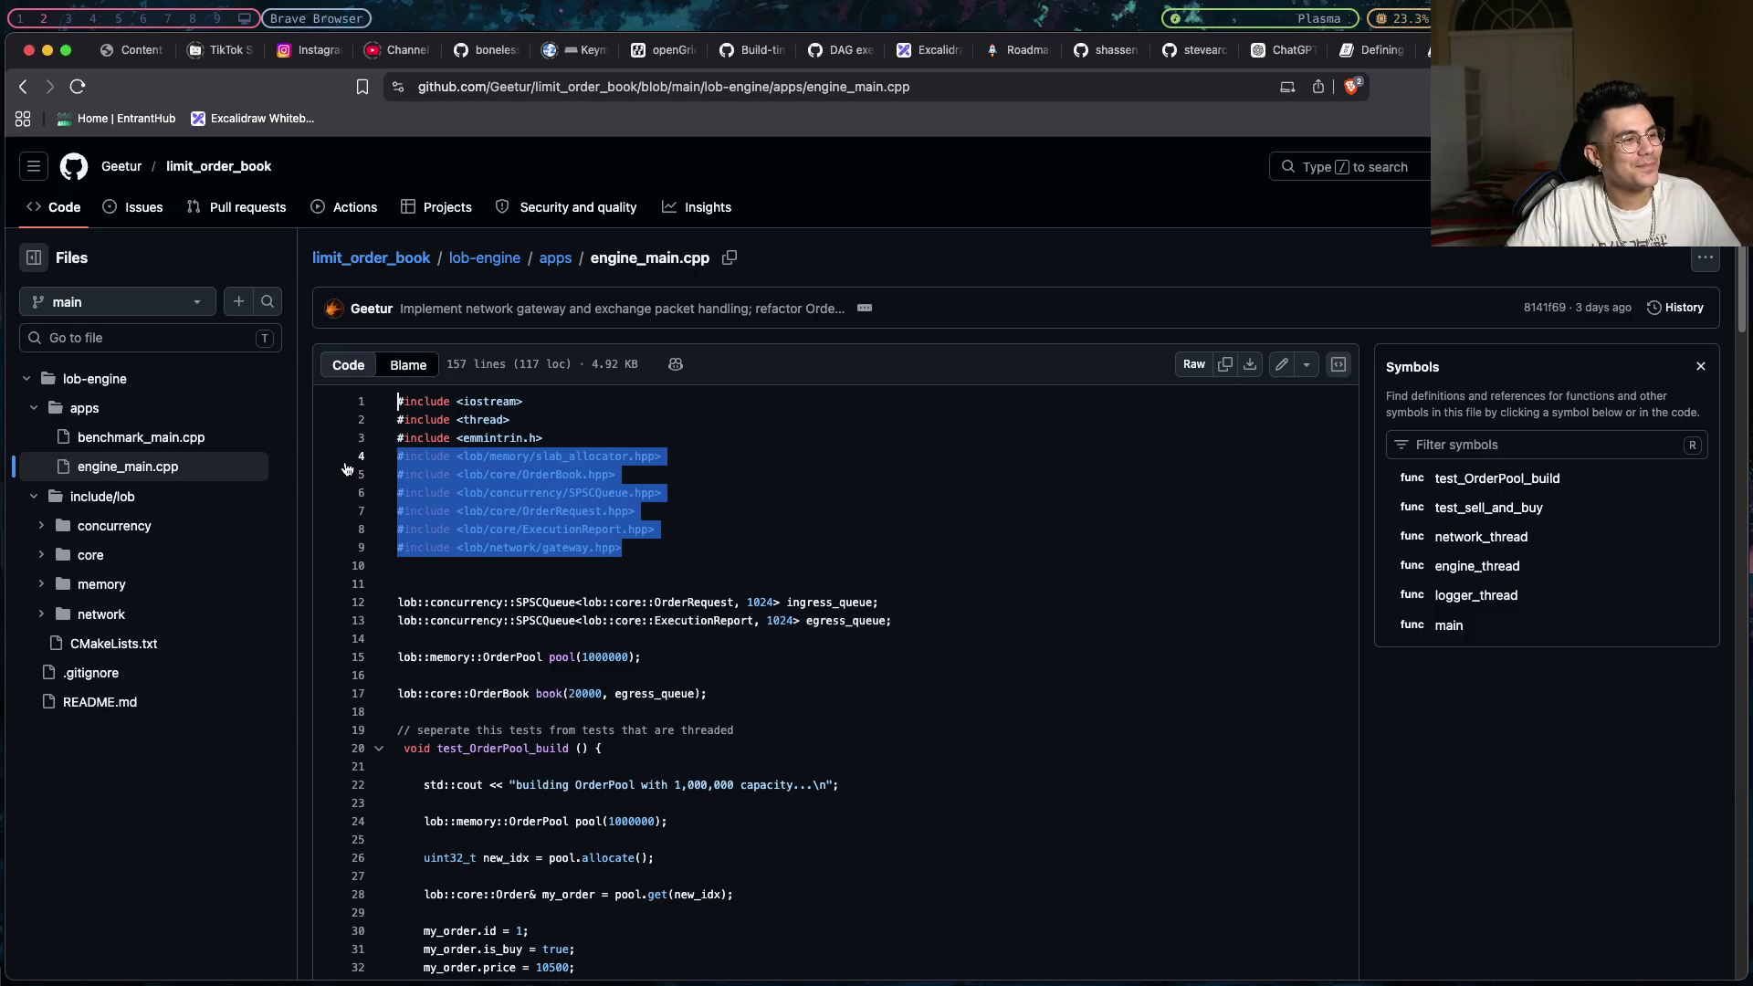
click(346, 468)
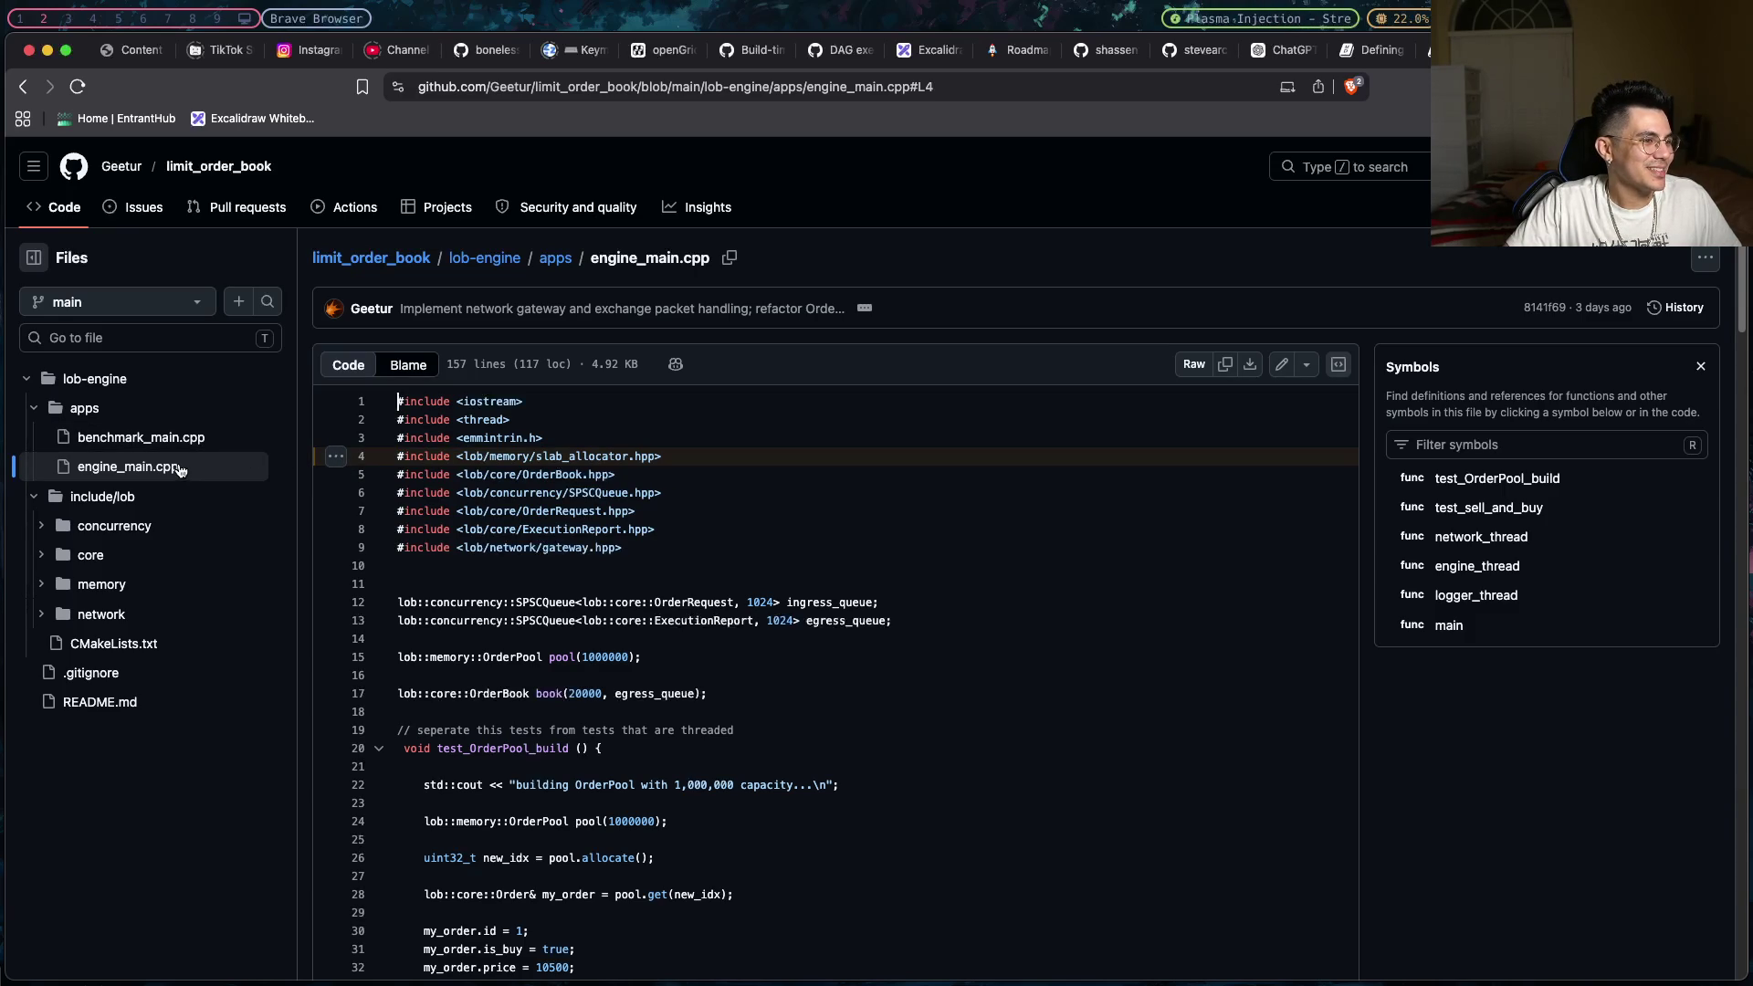
click(174, 438)
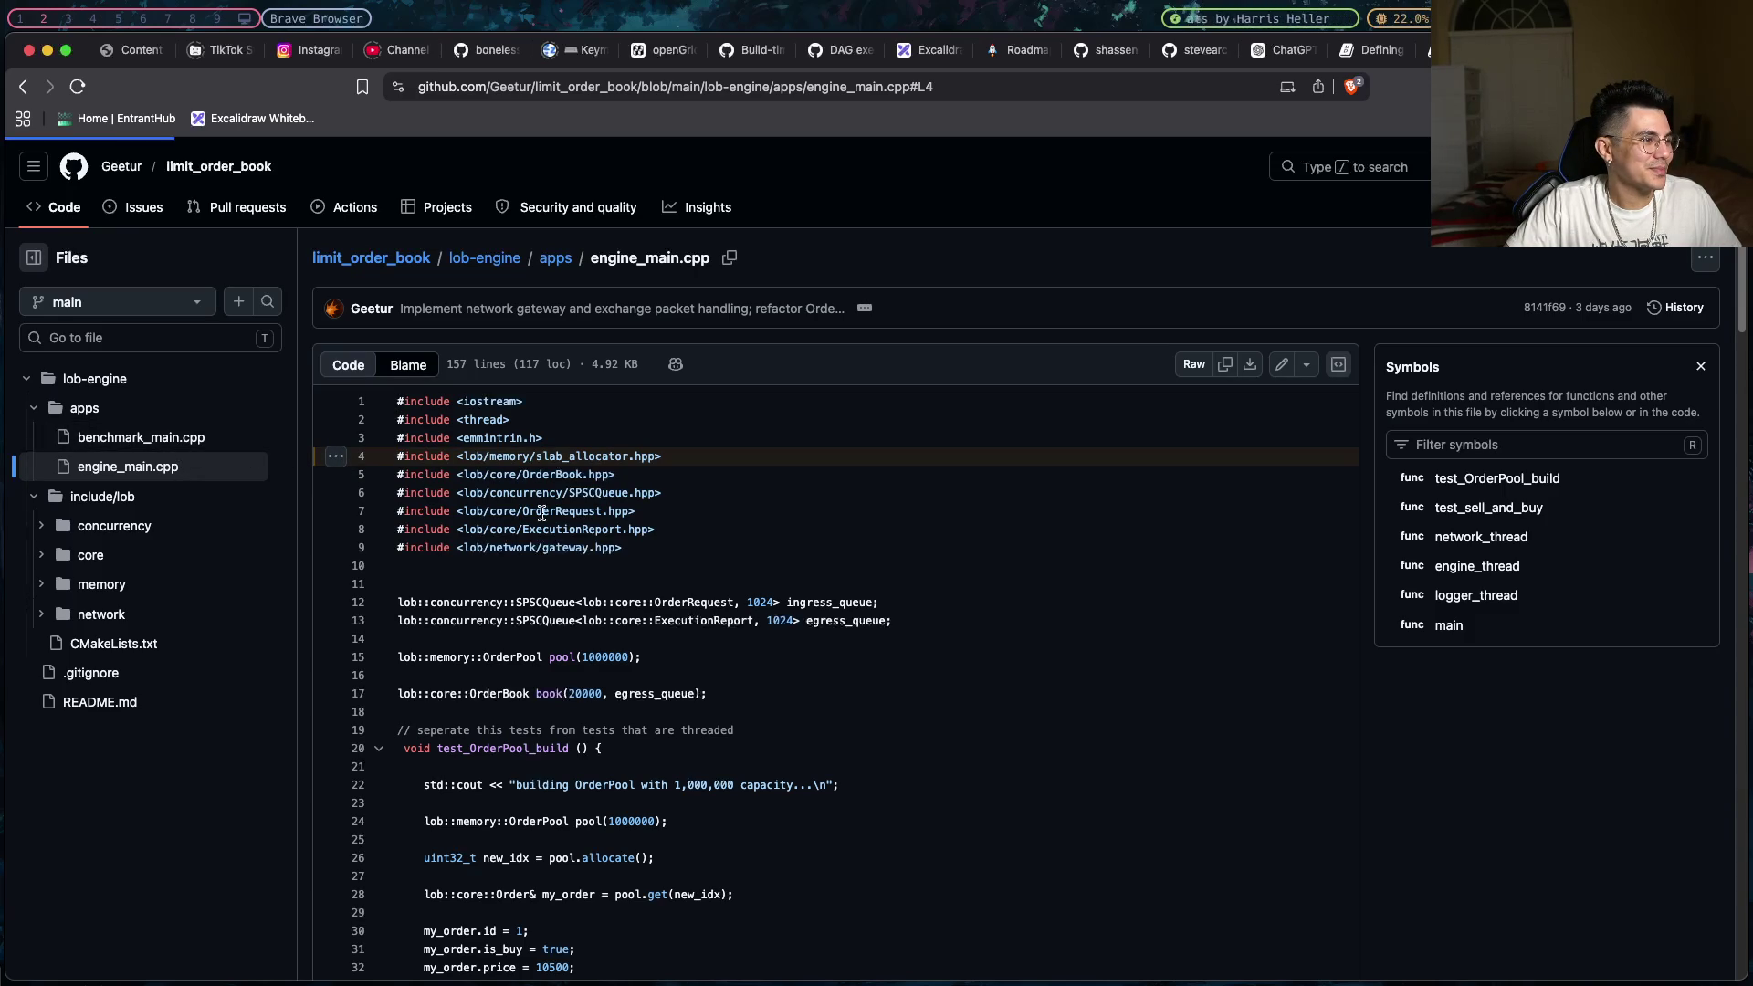
drag(697, 531, 372, 462)
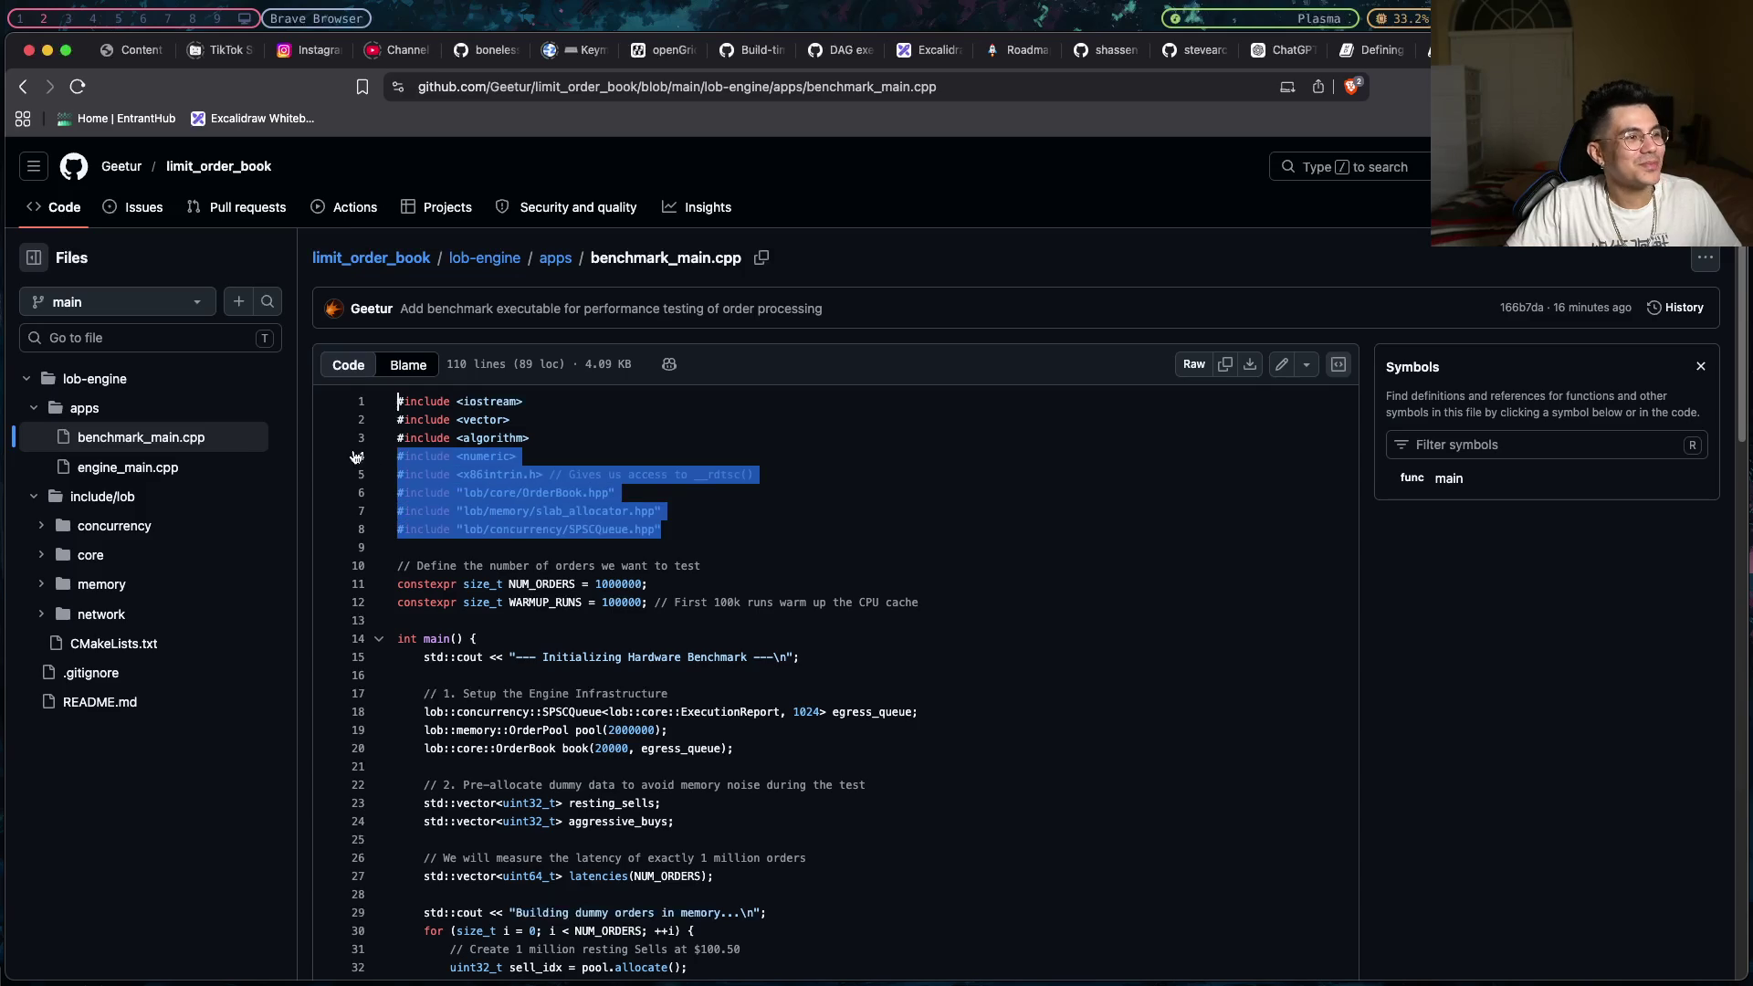
click(680, 548)
- Read through benchmark_main.cpp's benchmark of 1 million resting sells and aggressive buys
scroll(683, 560, down, 1)
scroll(683, 560, down, 4)
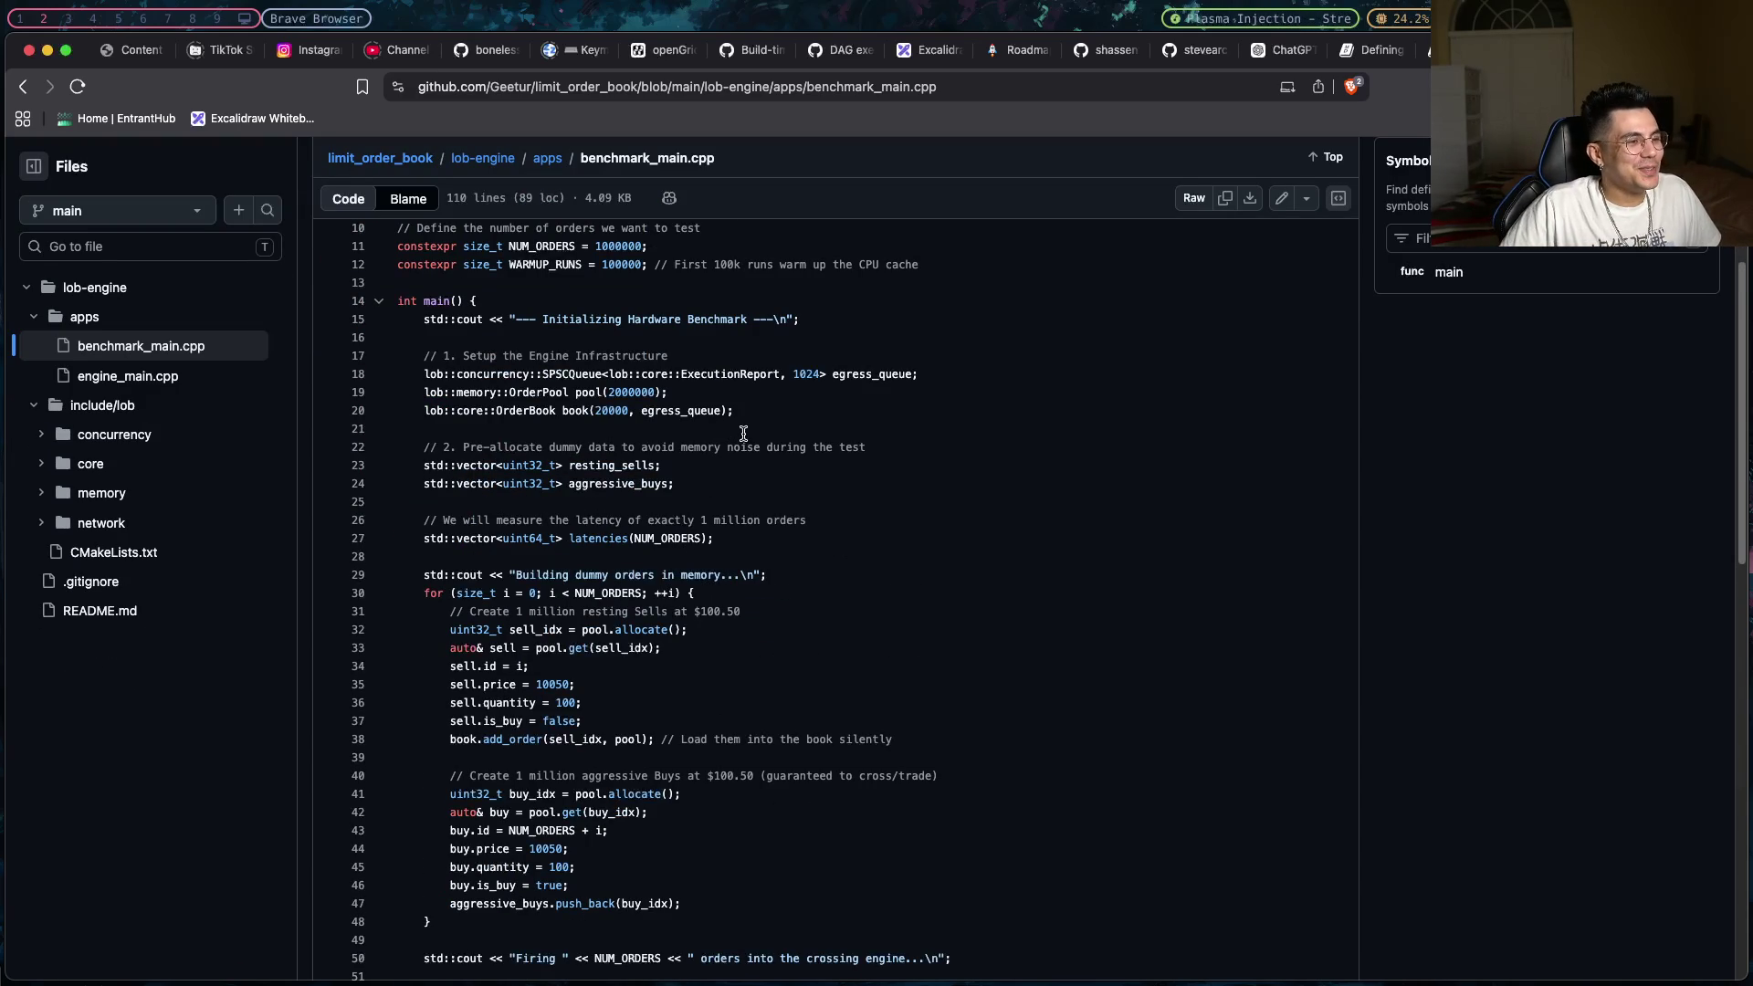
scroll(747, 434, down, 1)
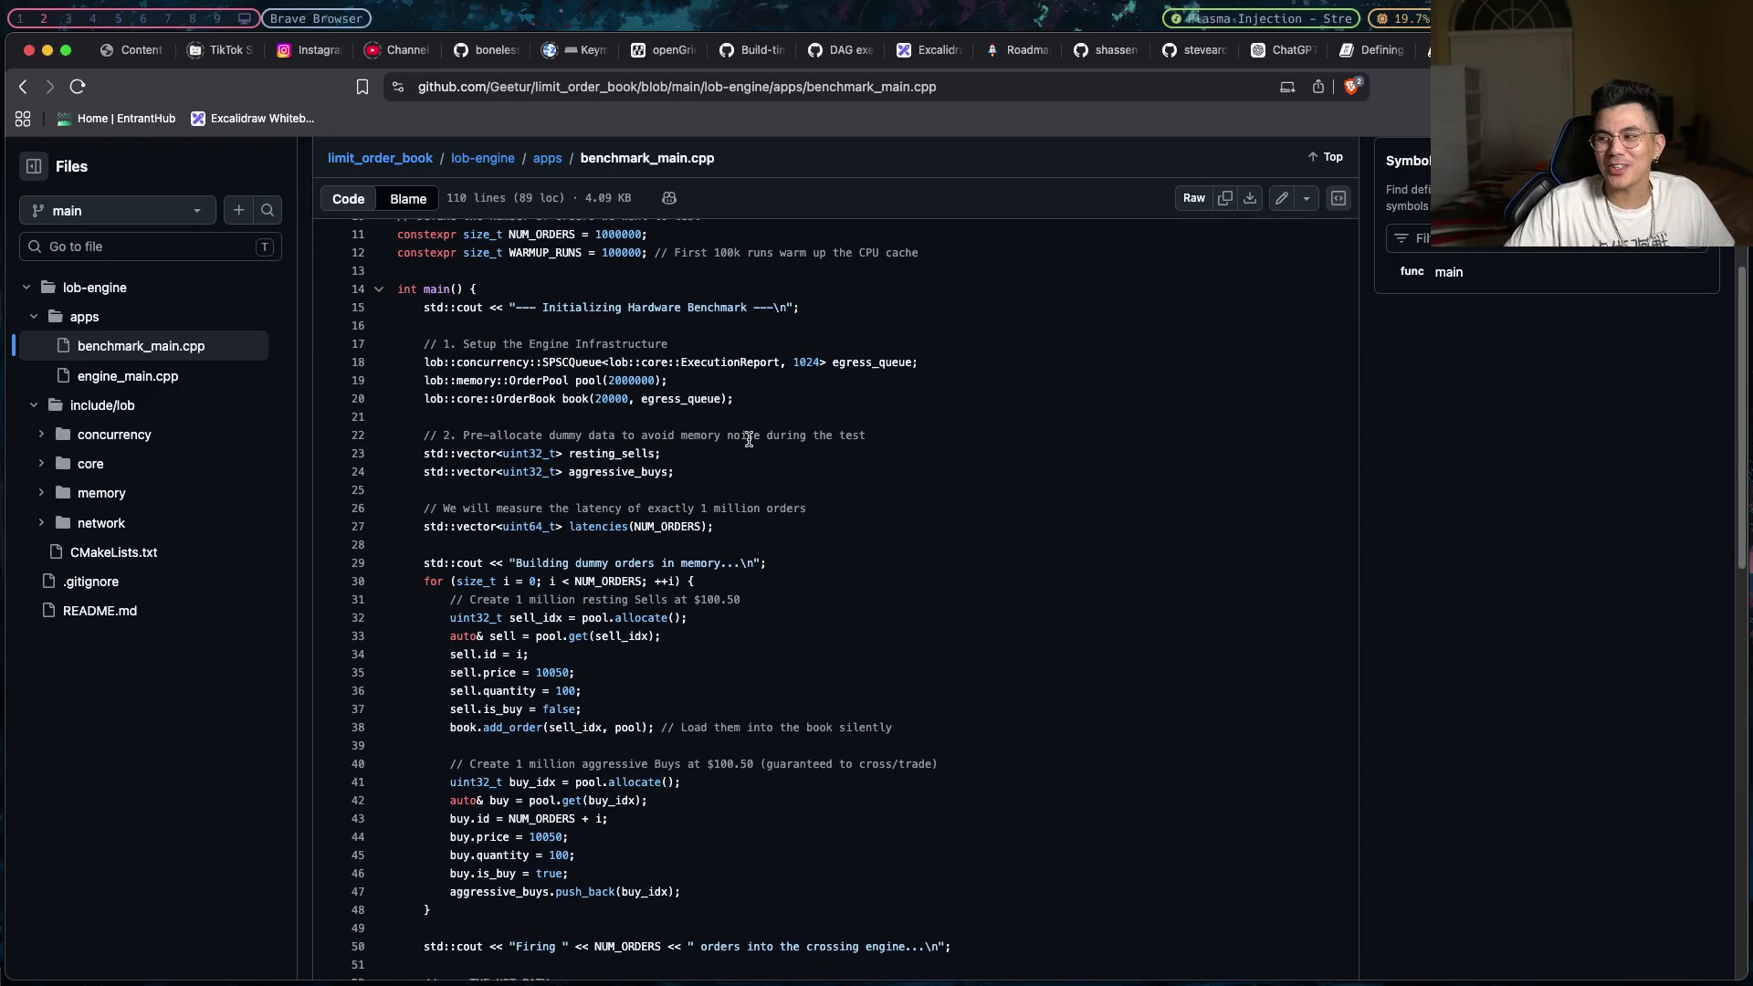
scroll(749, 440, down, 1)
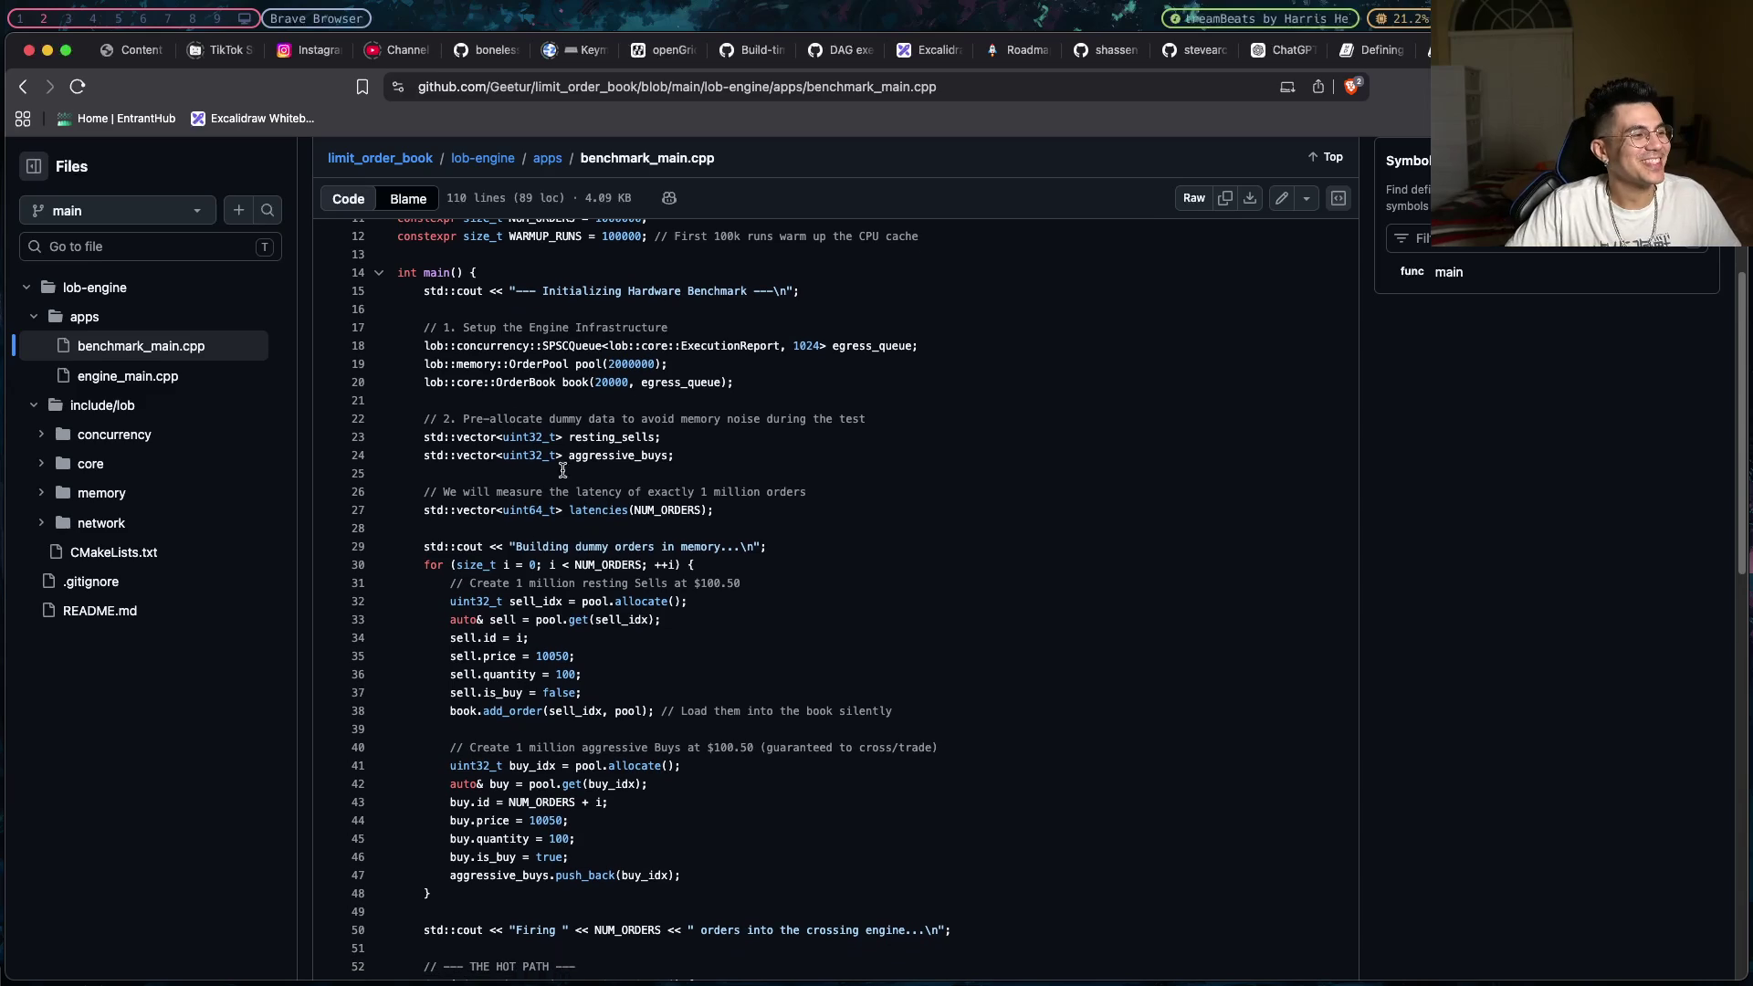
- Open OrderBook.hpp from include/lob/core via Order.hpp and review its include lines 7–12
click(176, 469)
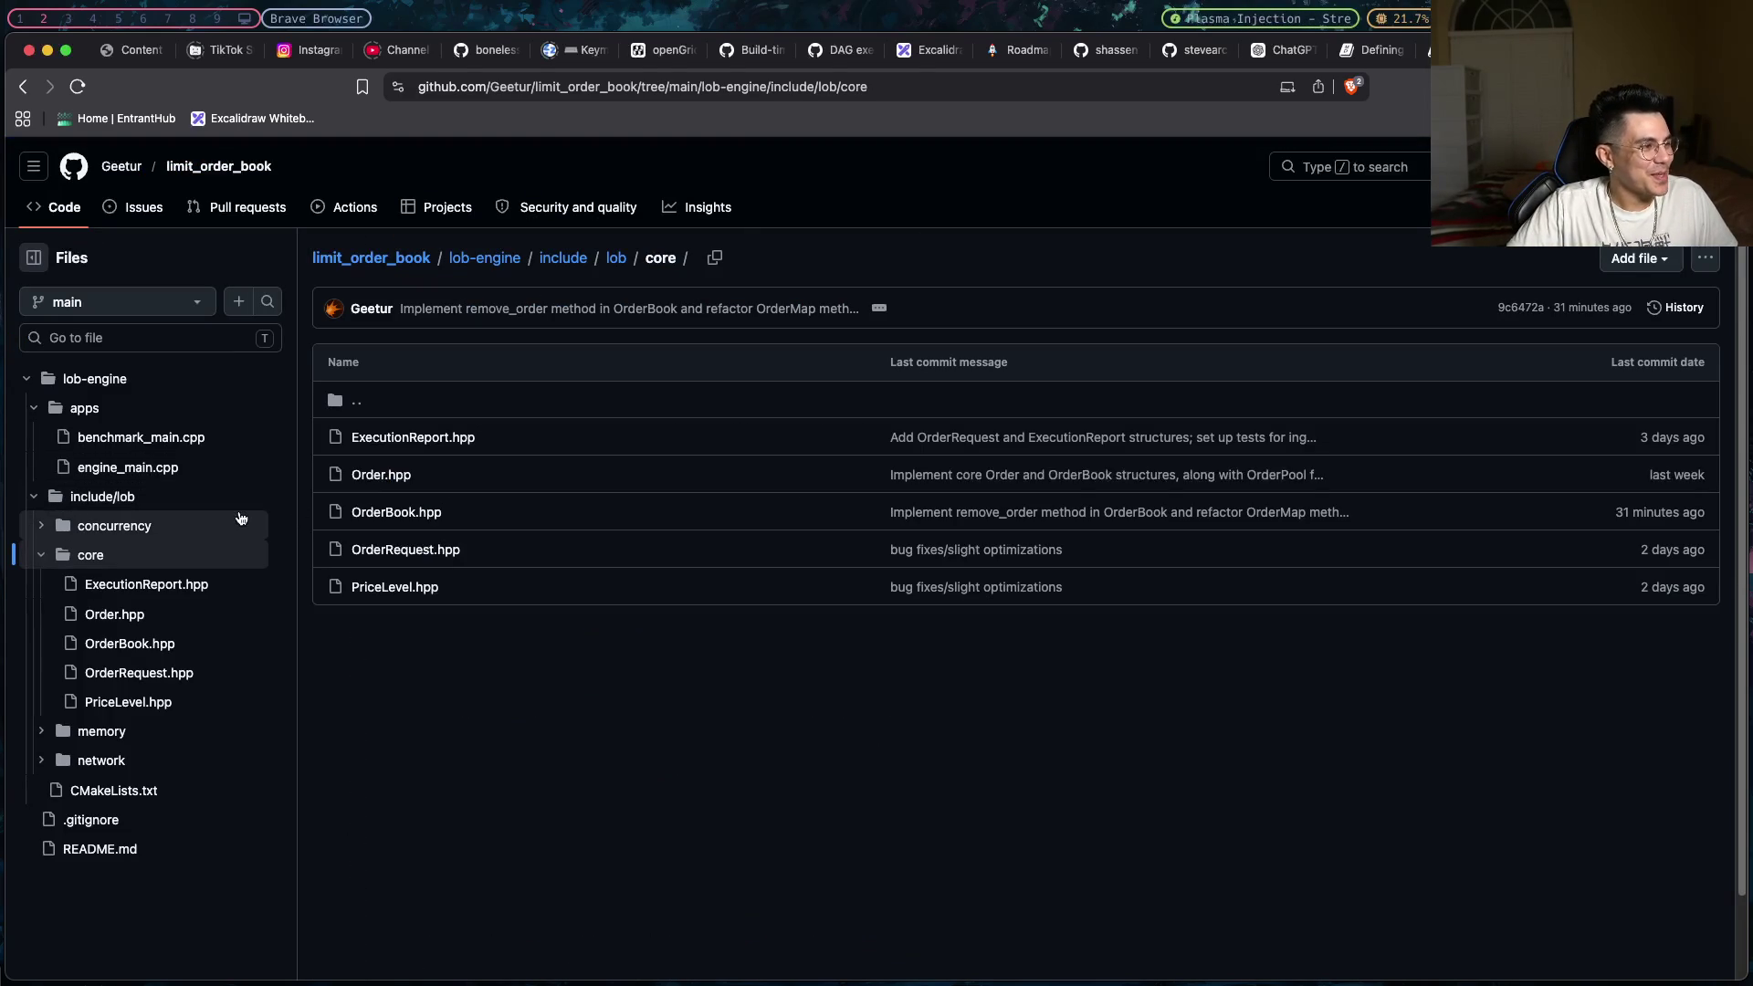
click(381, 477)
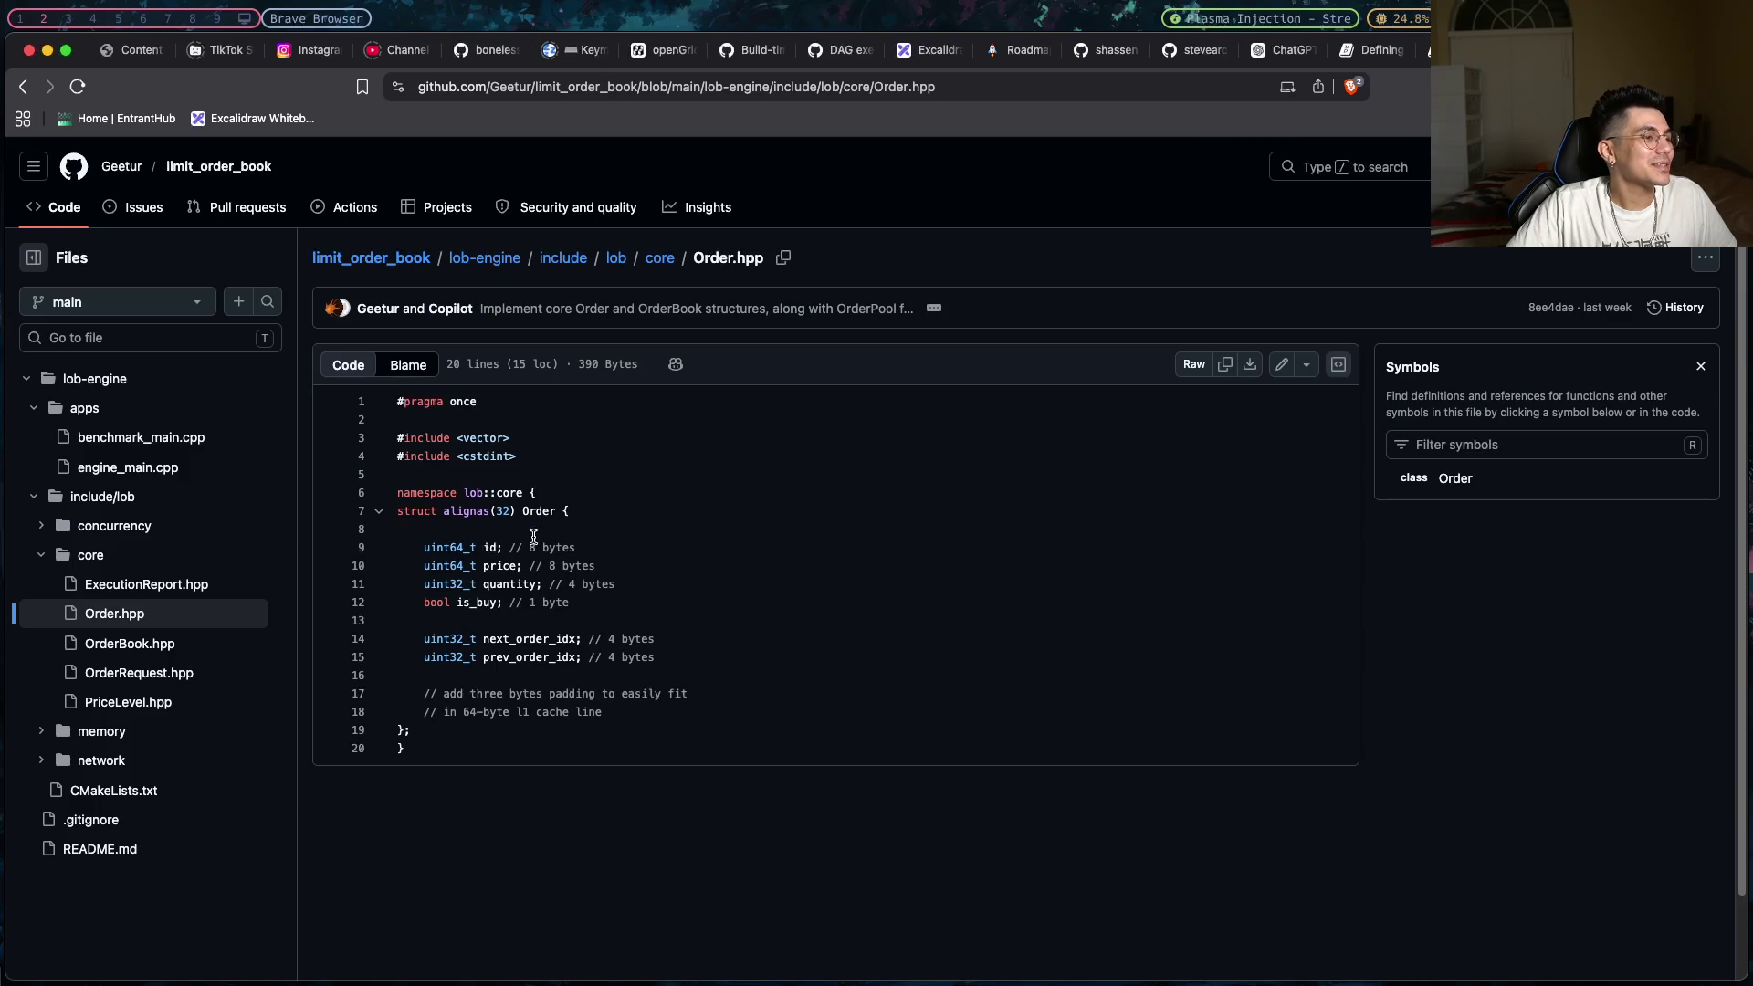
click(172, 651)
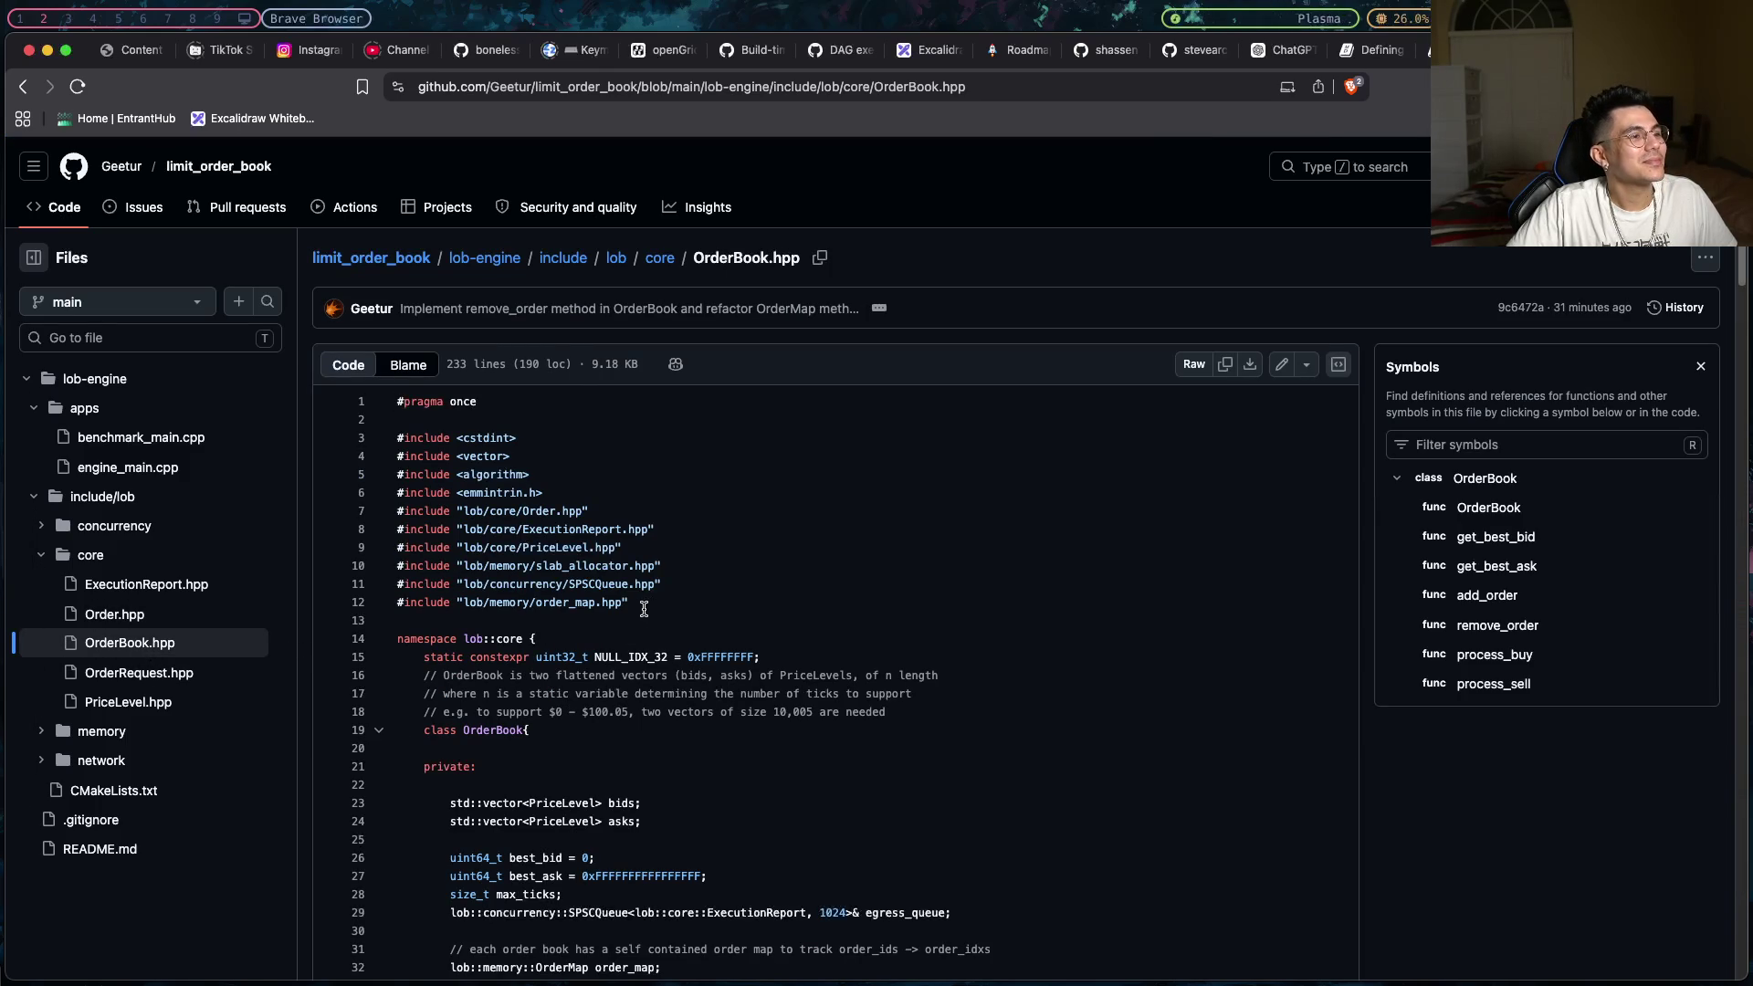
mouse_move(650, 604)
mouse_down()
mouse_move(401, 529)
mouse_move(397, 507)
mouse_up()
click(631, 634)
scroll(631, 633, down, 10)
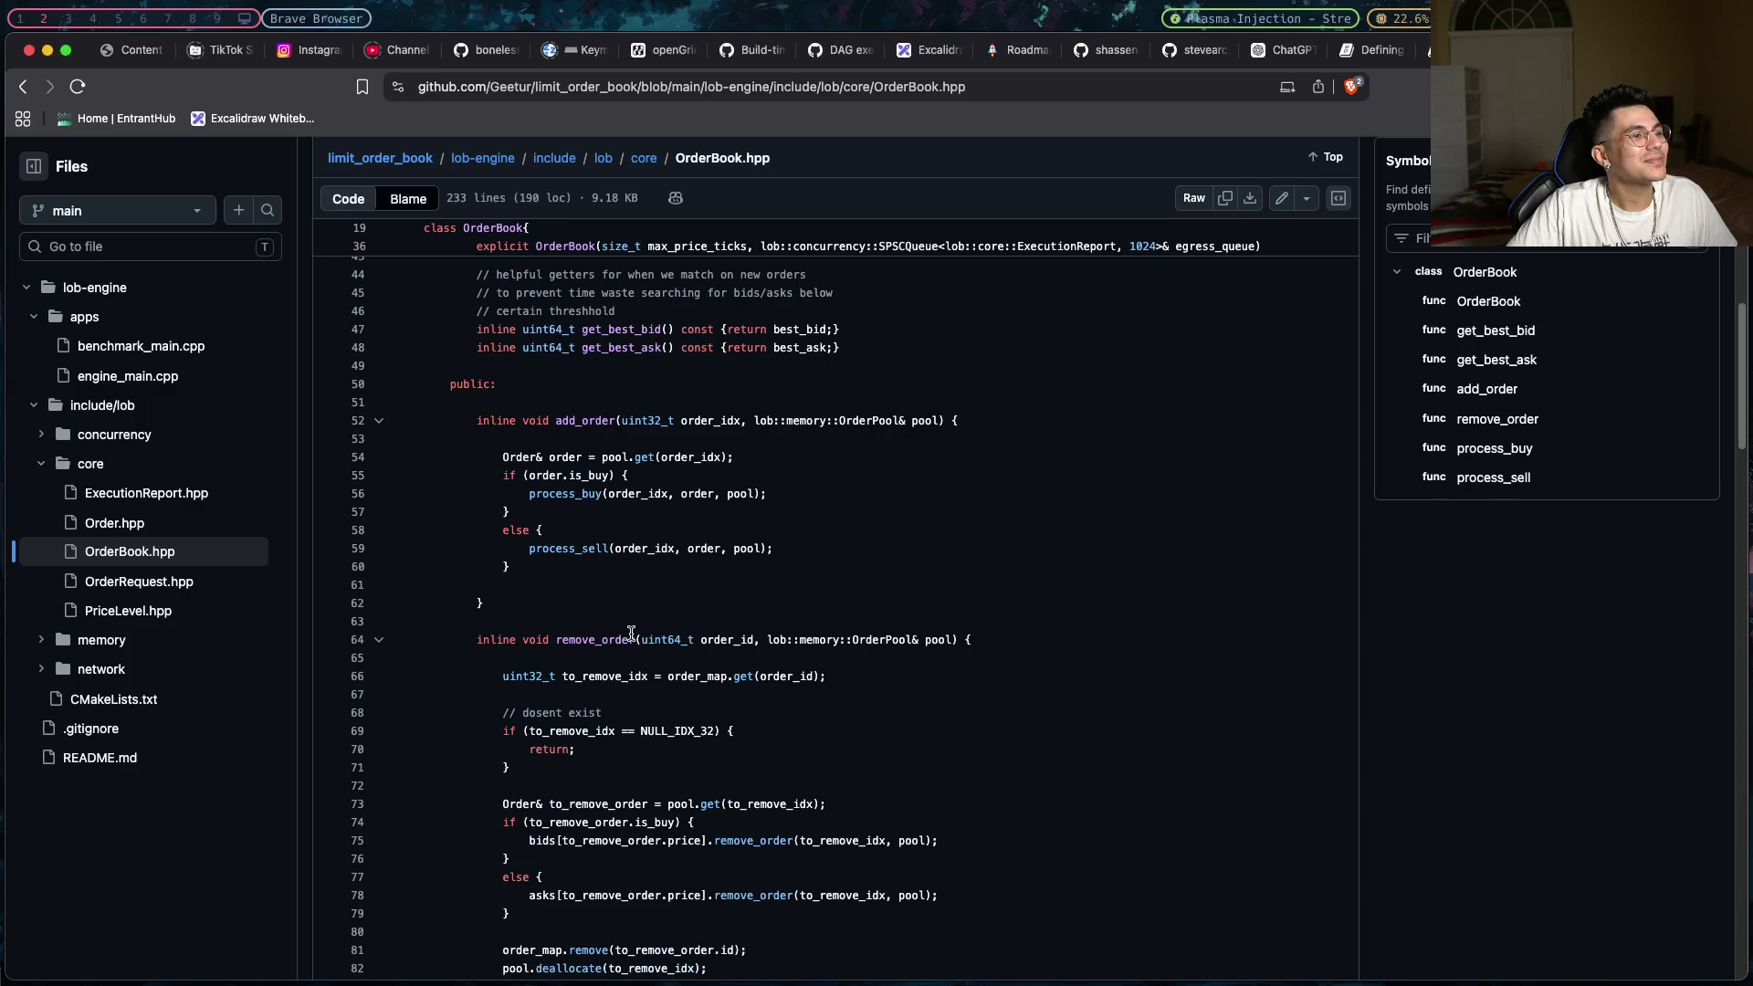
scroll(631, 634, up, 5)
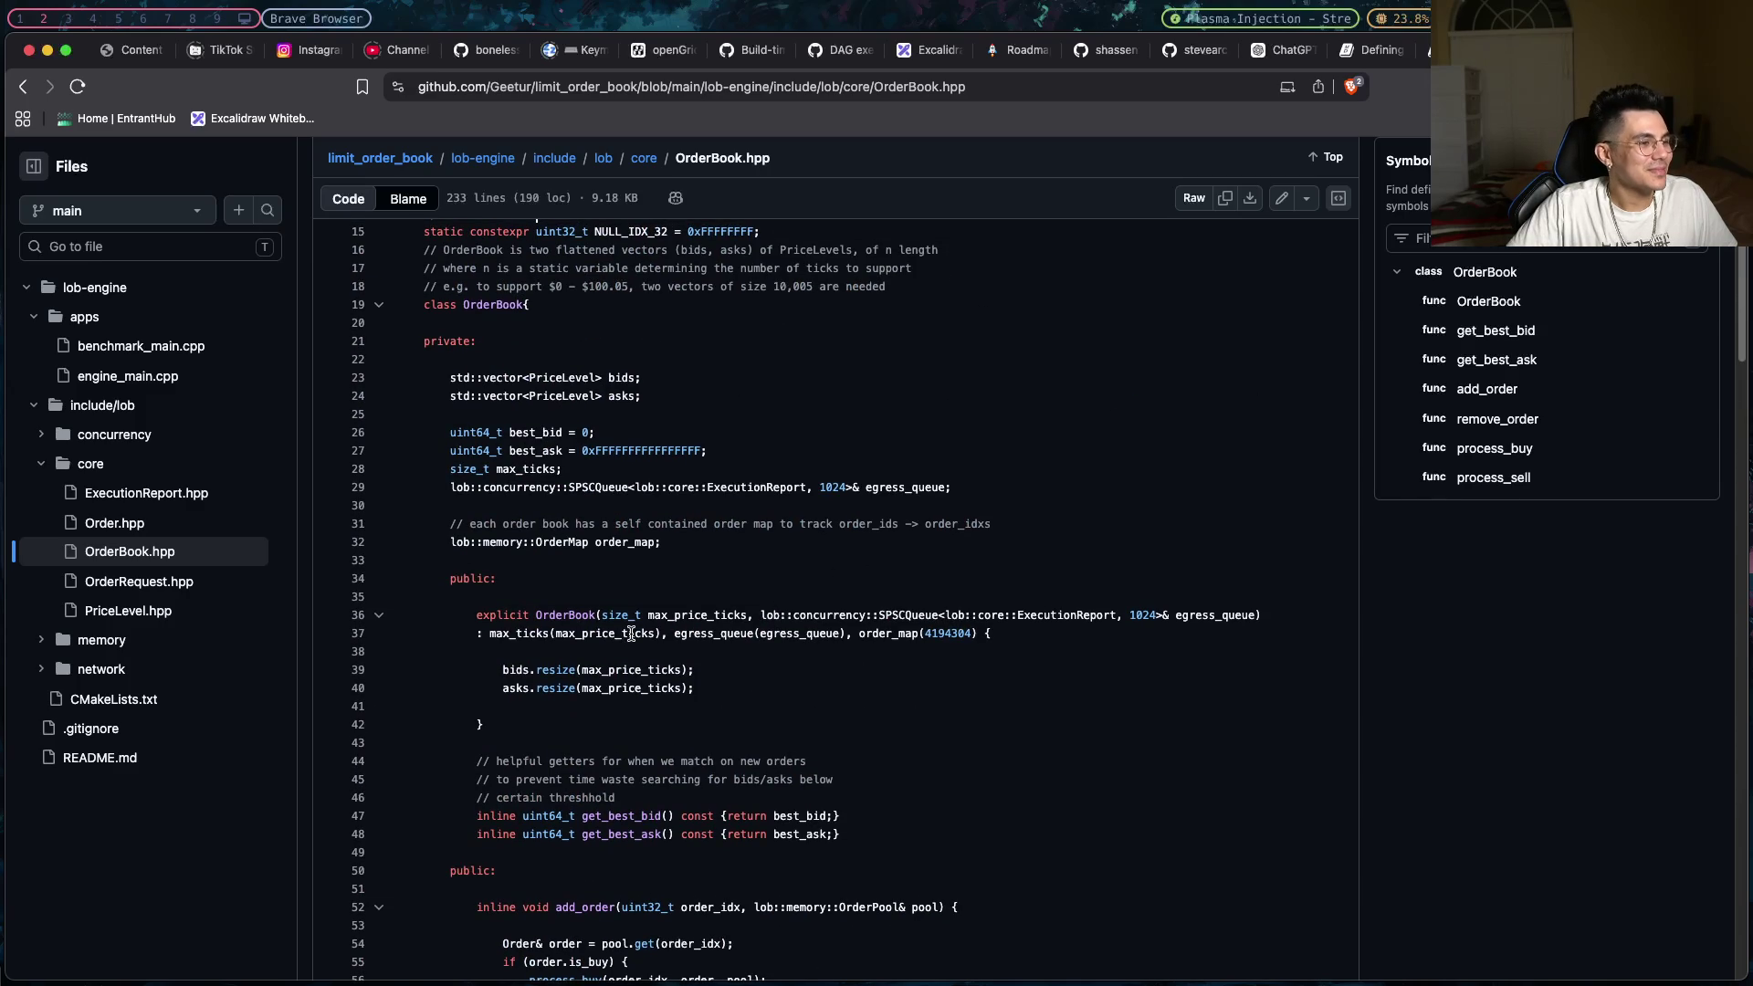
scroll(631, 634, up, 3)
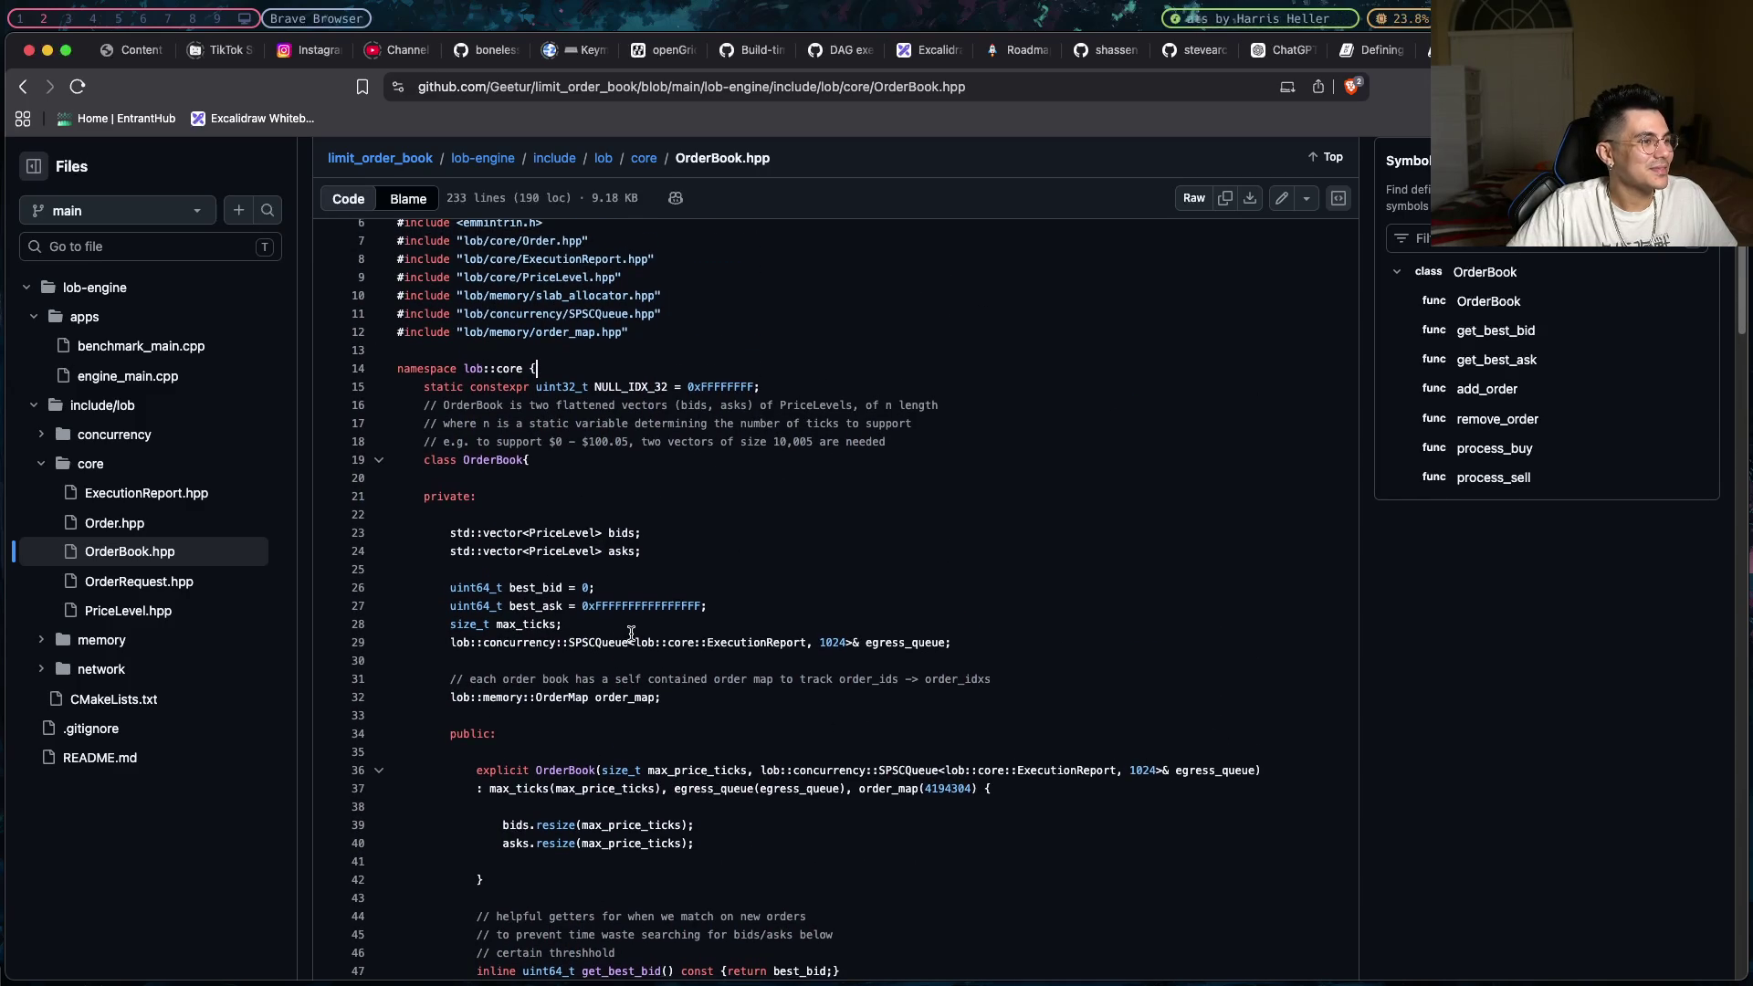
scroll(631, 633, up, 2)
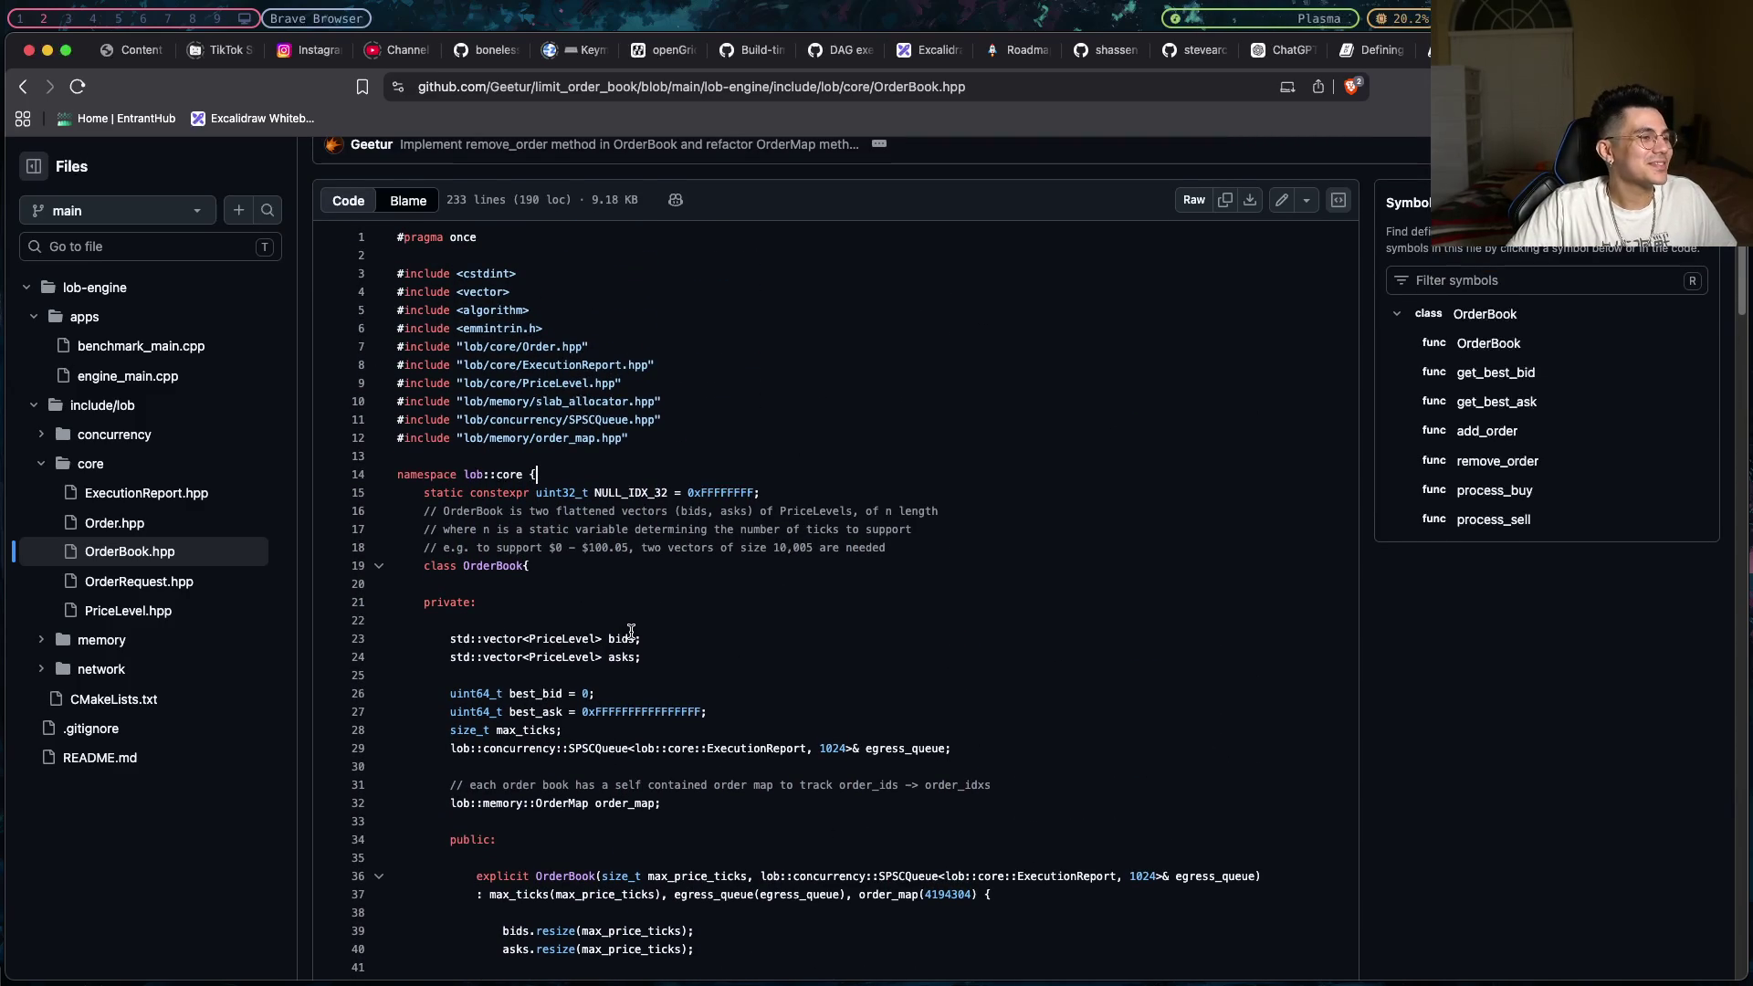
scroll(631, 634, down, 4)
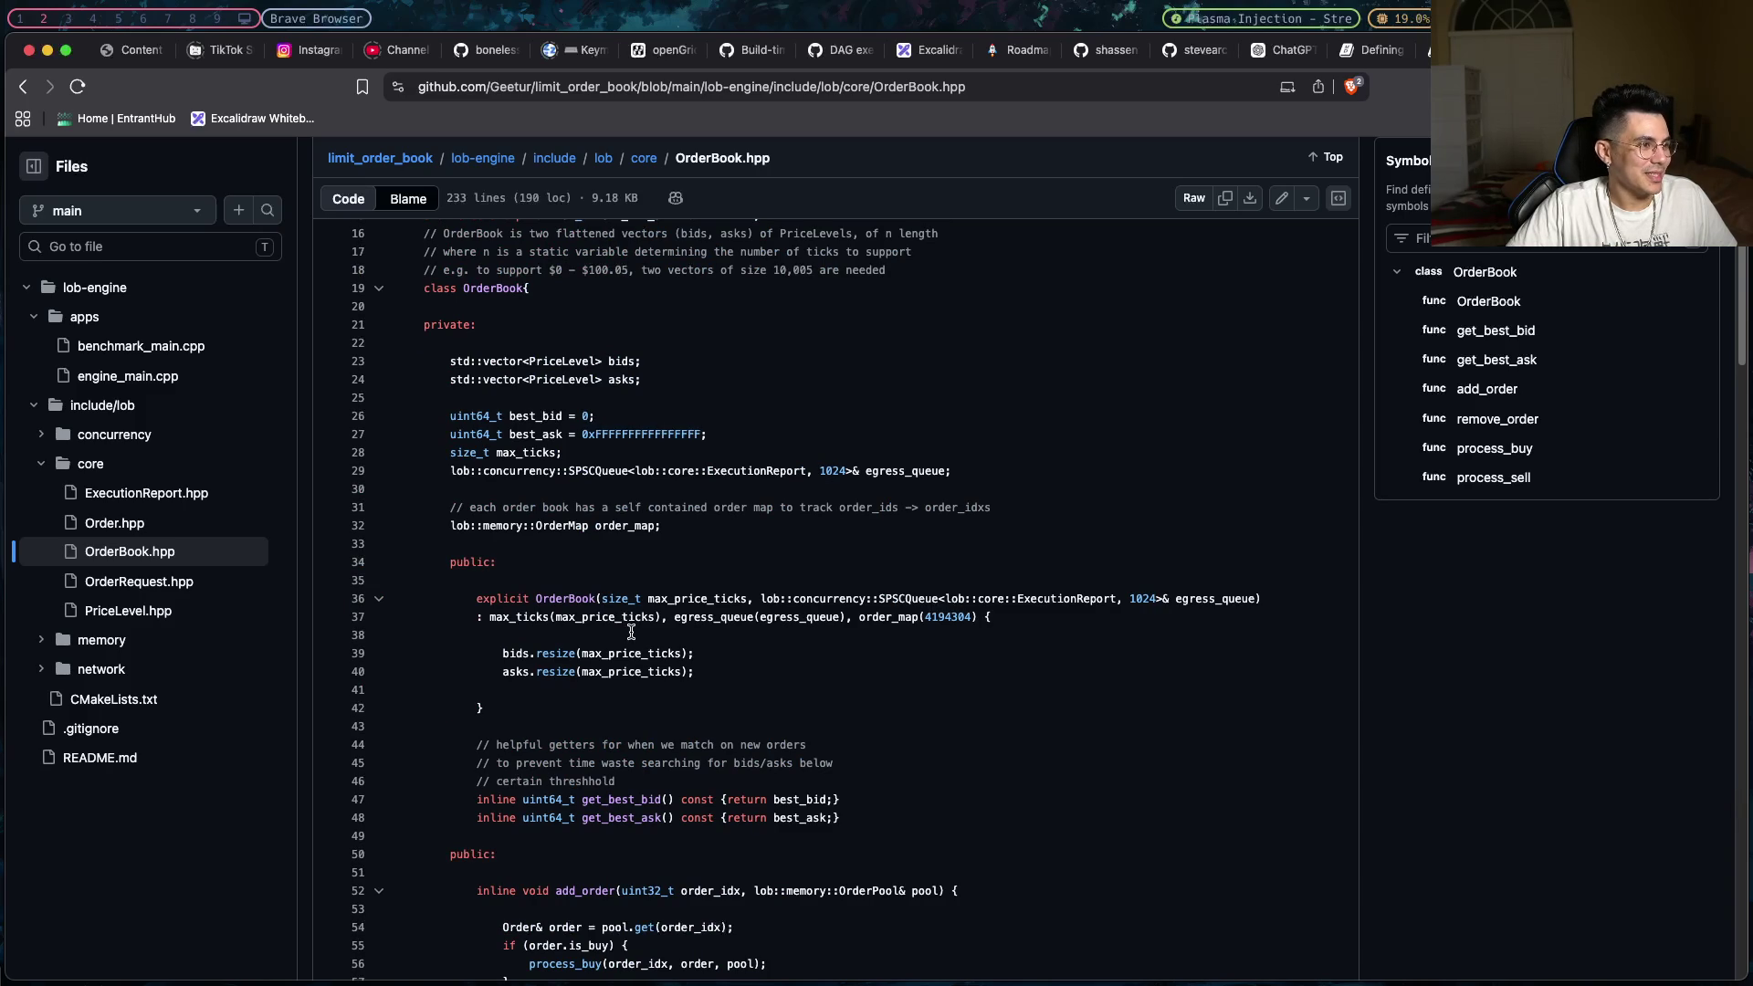
scroll(631, 632, up, 3)
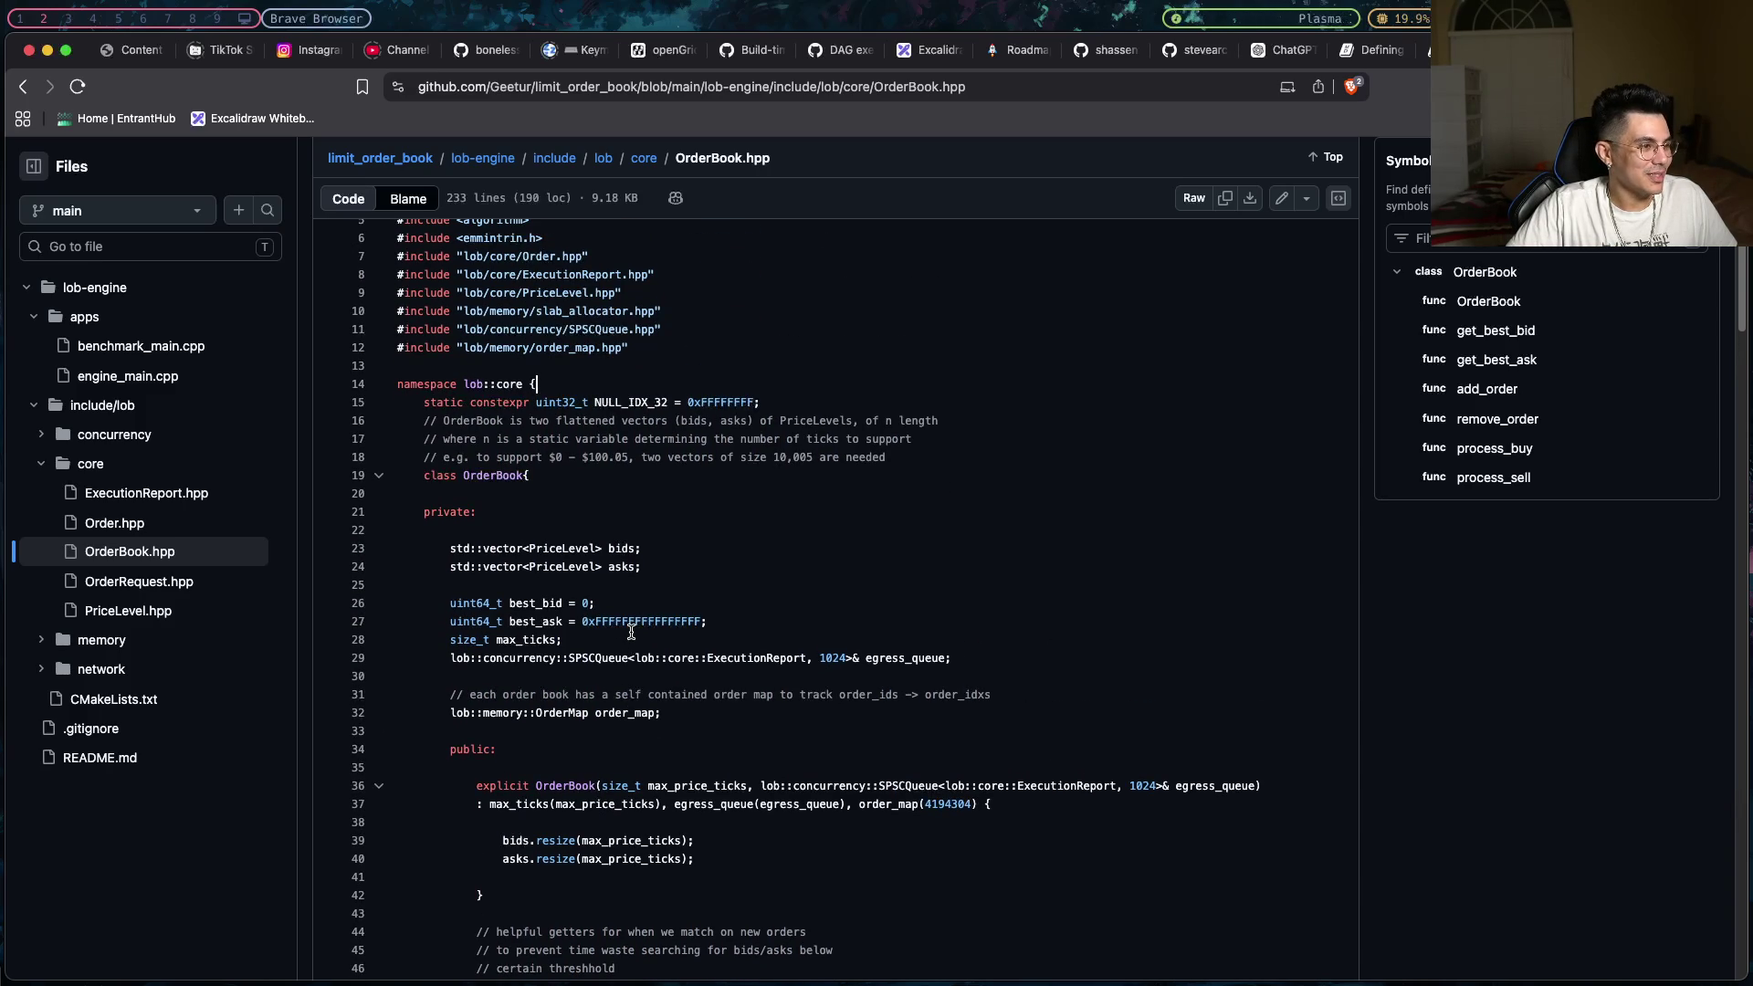
scroll(632, 632, down, 1)
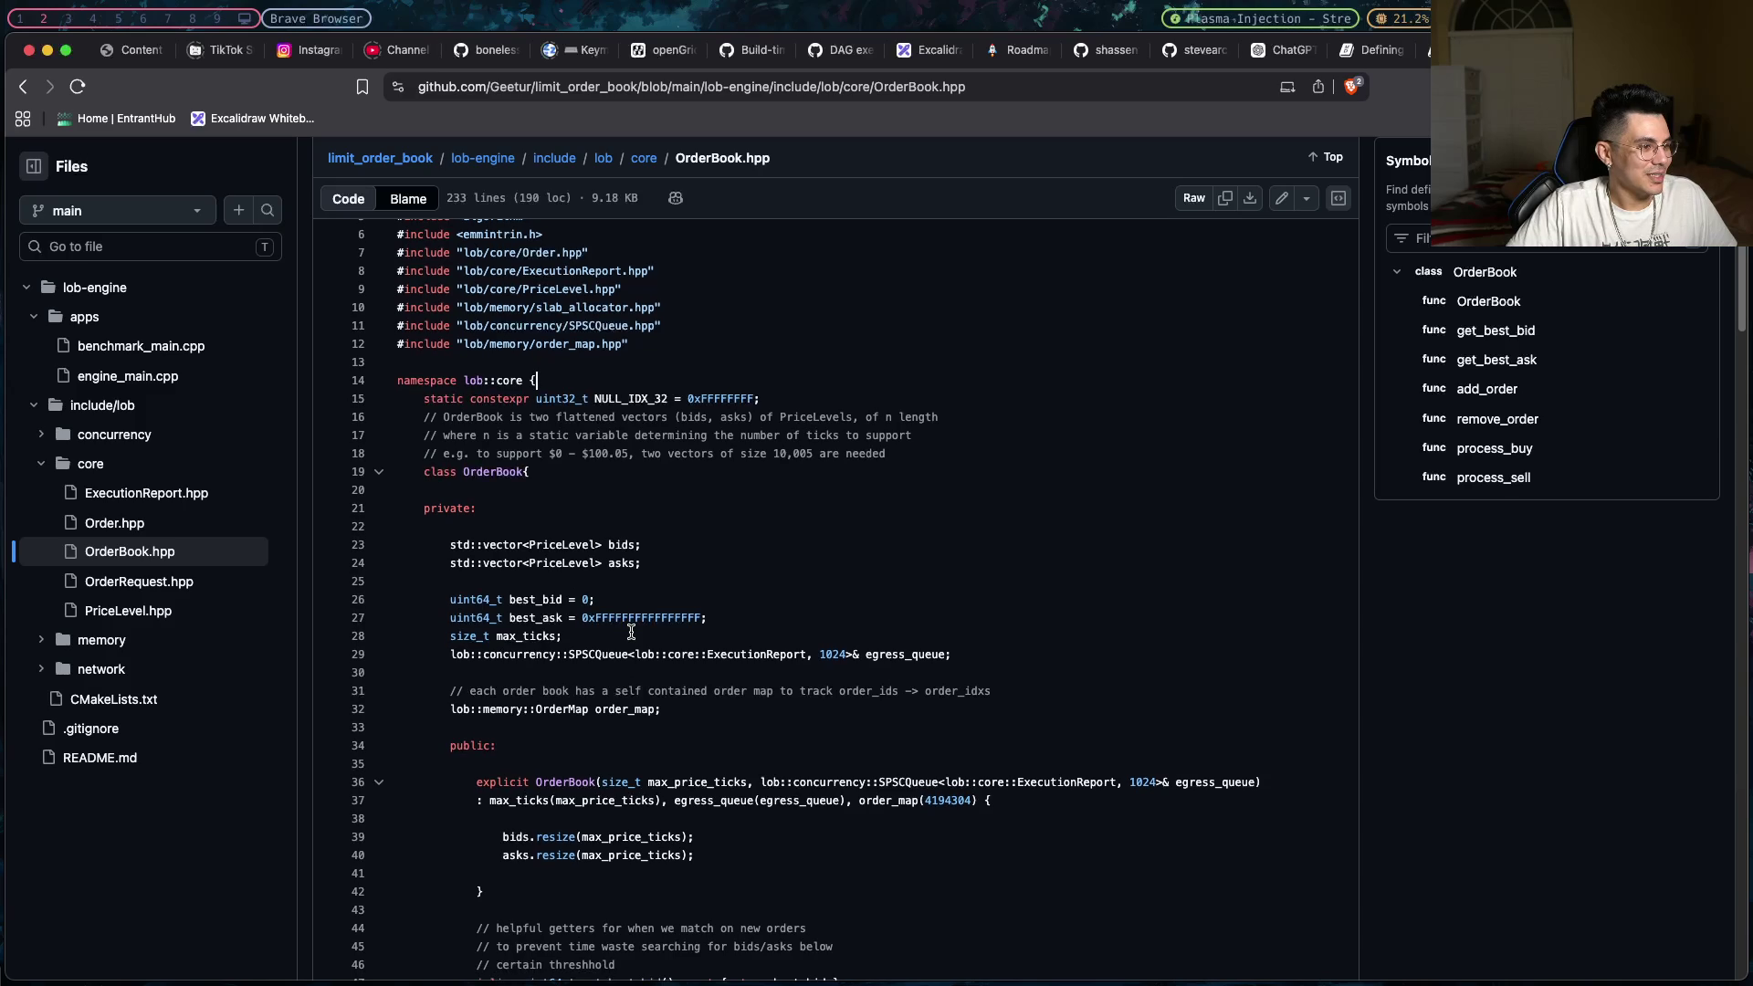
scroll(631, 632, down, 1)
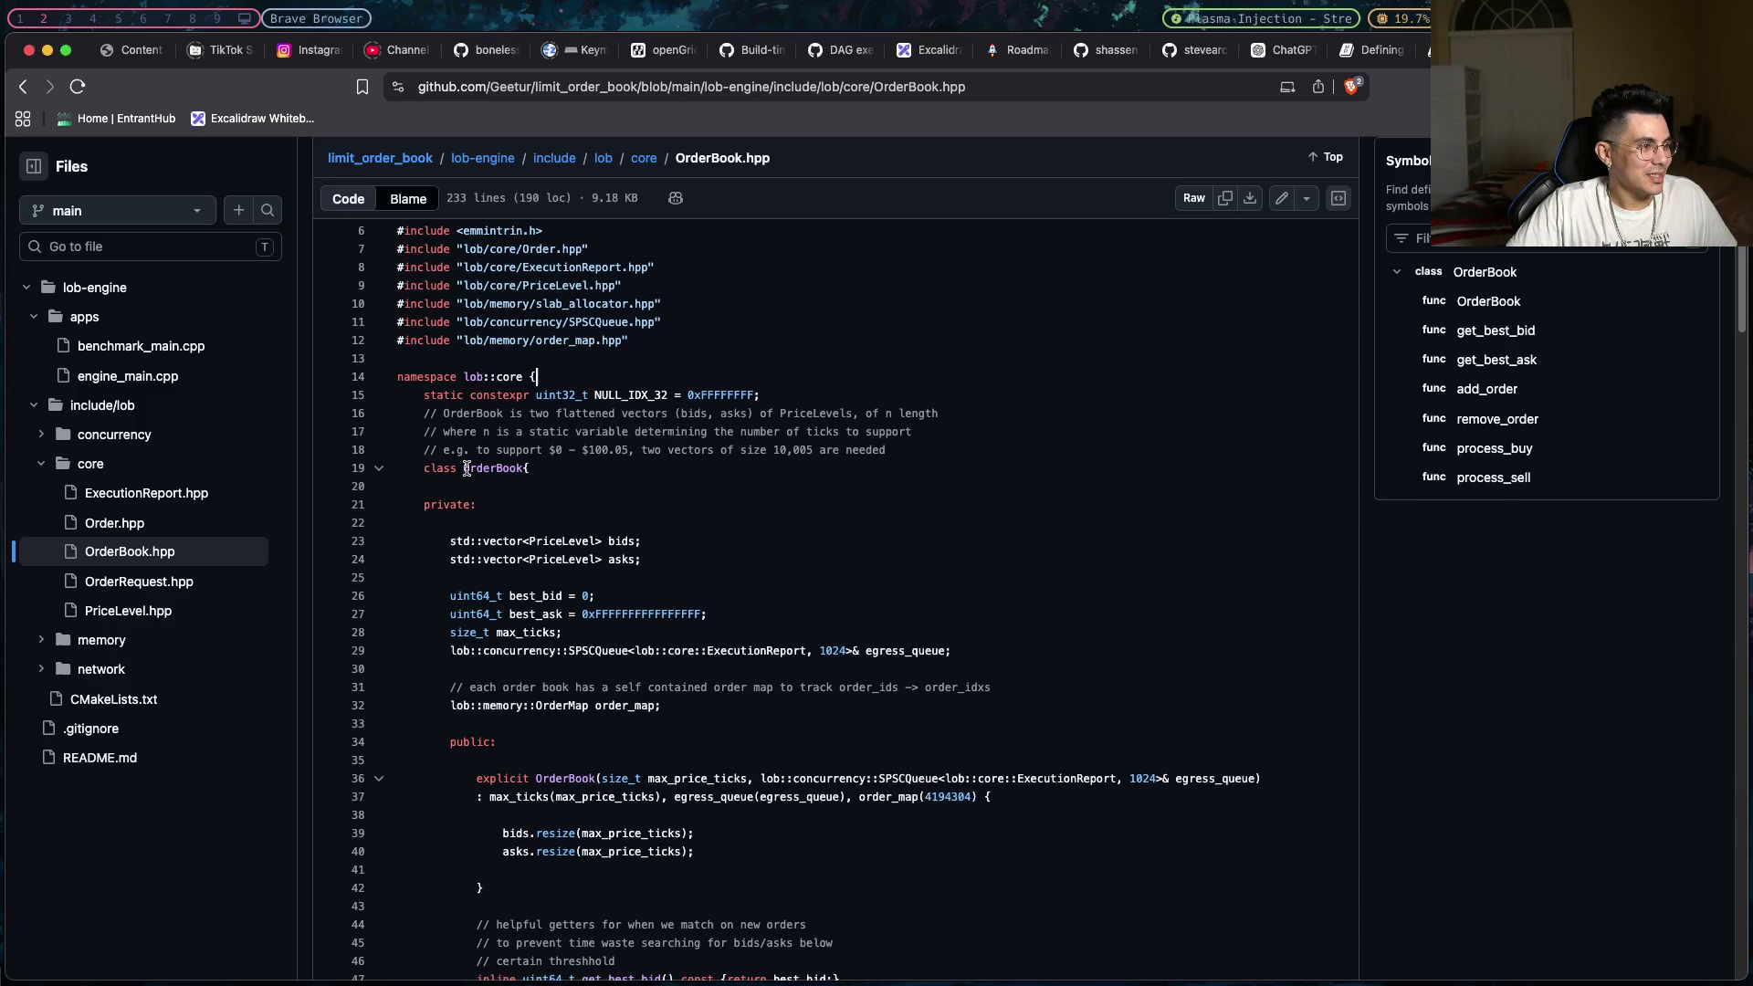
- Highlight the bids and asks vector members, the public: label and the constructor lines
mouse_move(451, 541)
mouse_down()
mouse_move(683, 690)
mouse_move(543, 723)
mouse_up()
click(543, 723)
shift+click(511, 746)
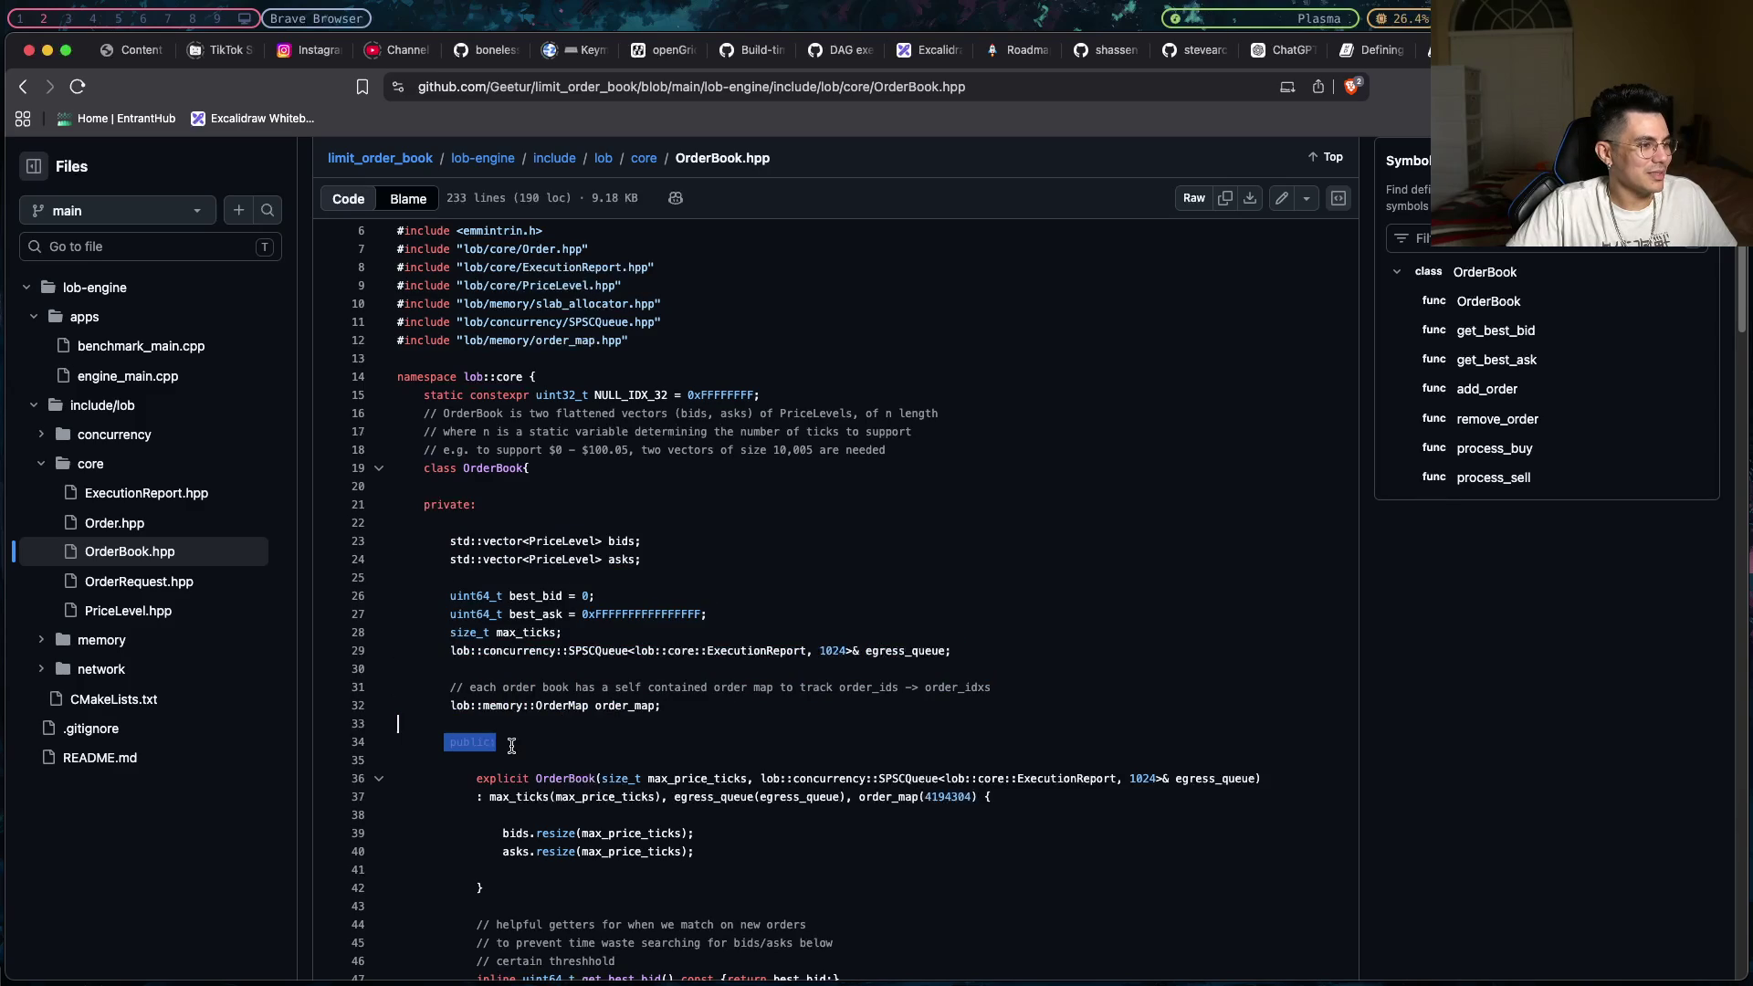
triple_click(533, 746)
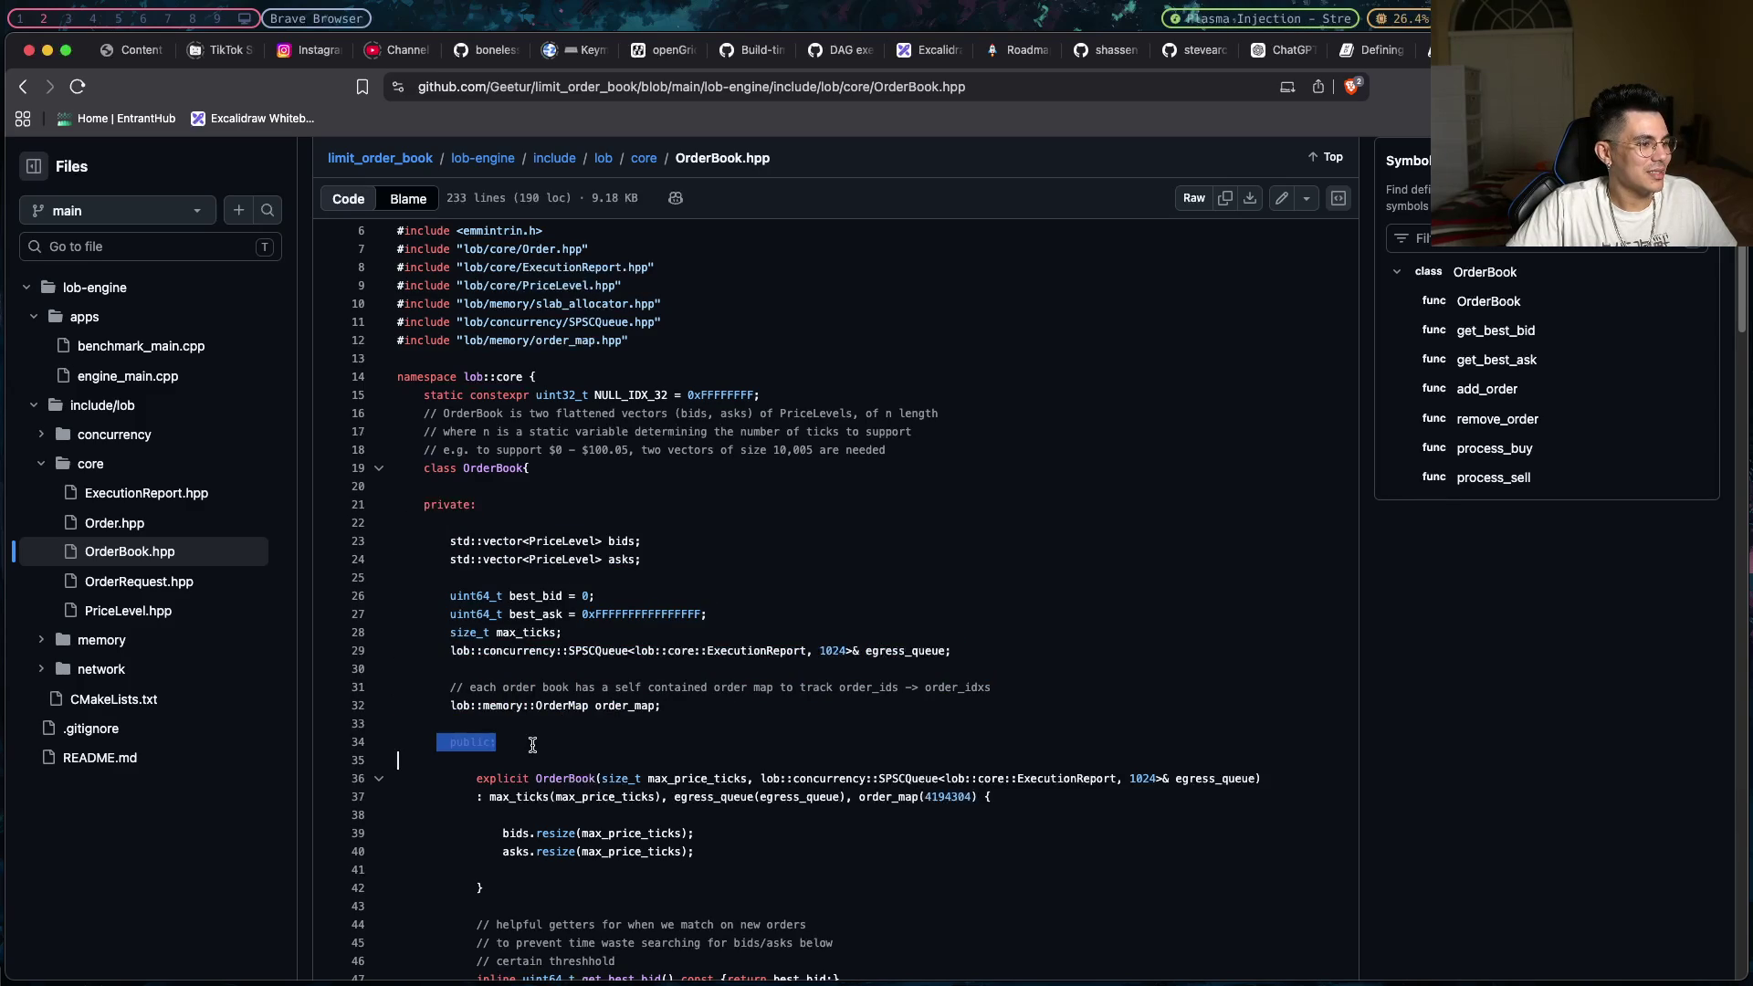
click(533, 746)
drag(523, 779, 392, 609)
click(545, 796)
- Scroll down through add_order, remove_order and process_buy to the end of process_sell
scroll(507, 768, down, 3)
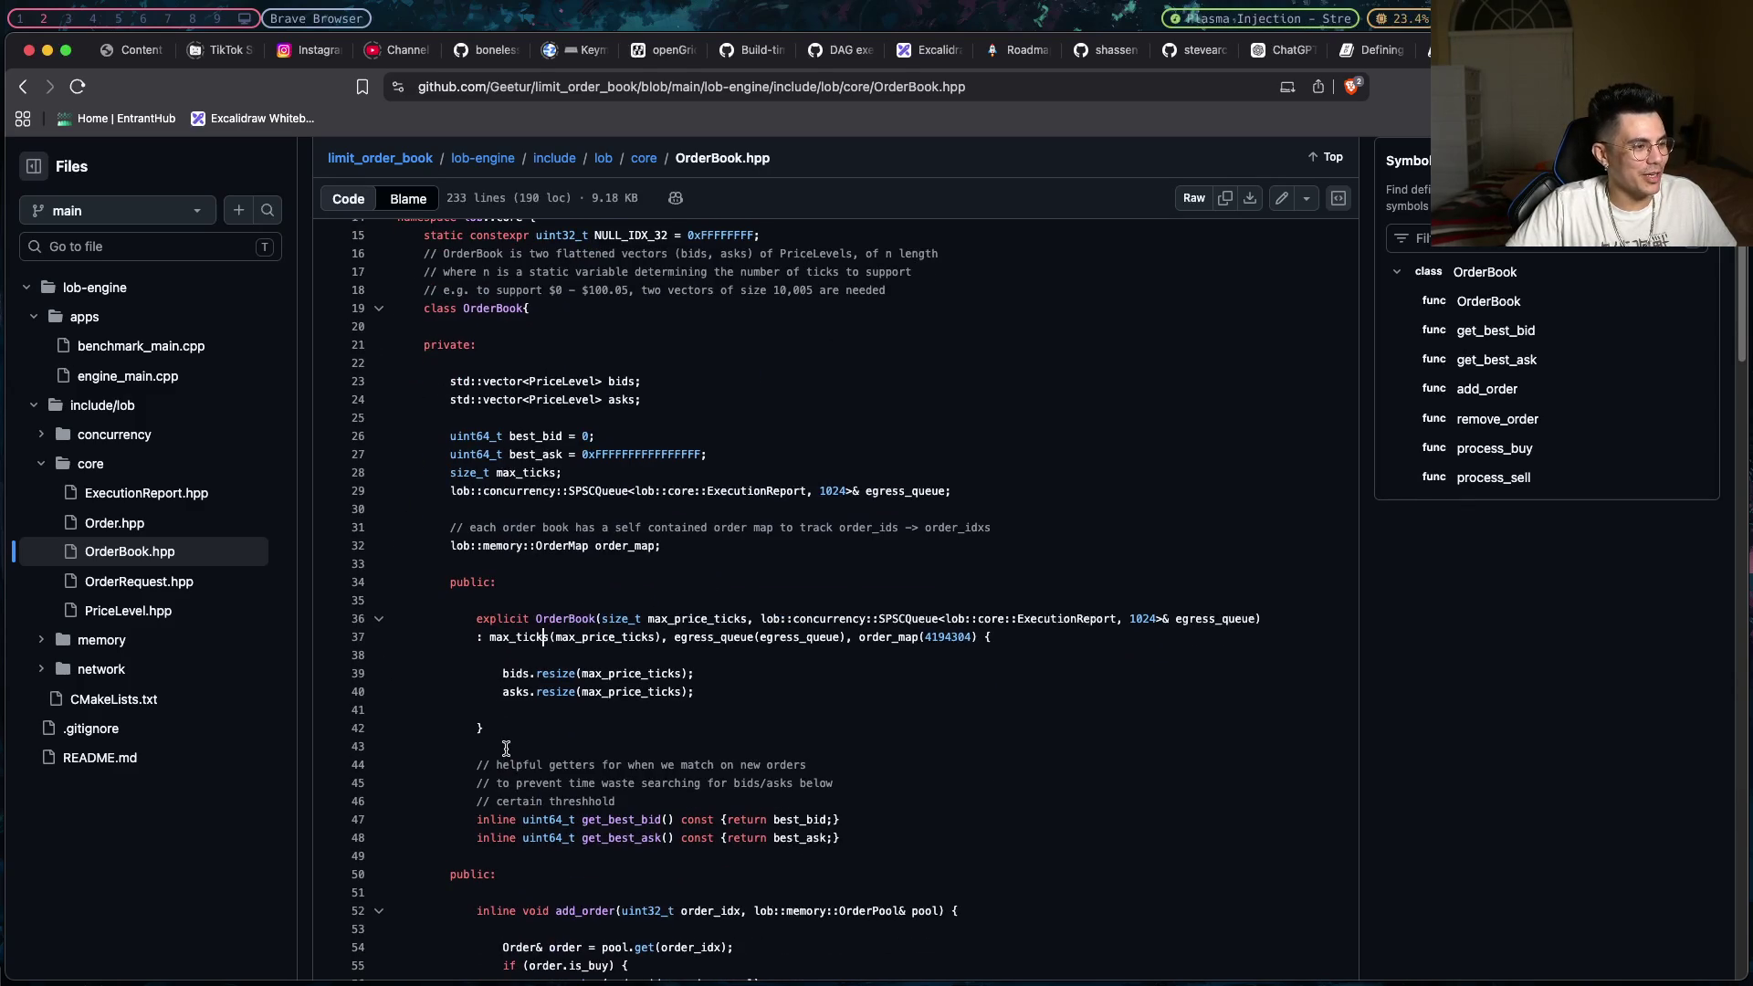
scroll(506, 749, down, 2)
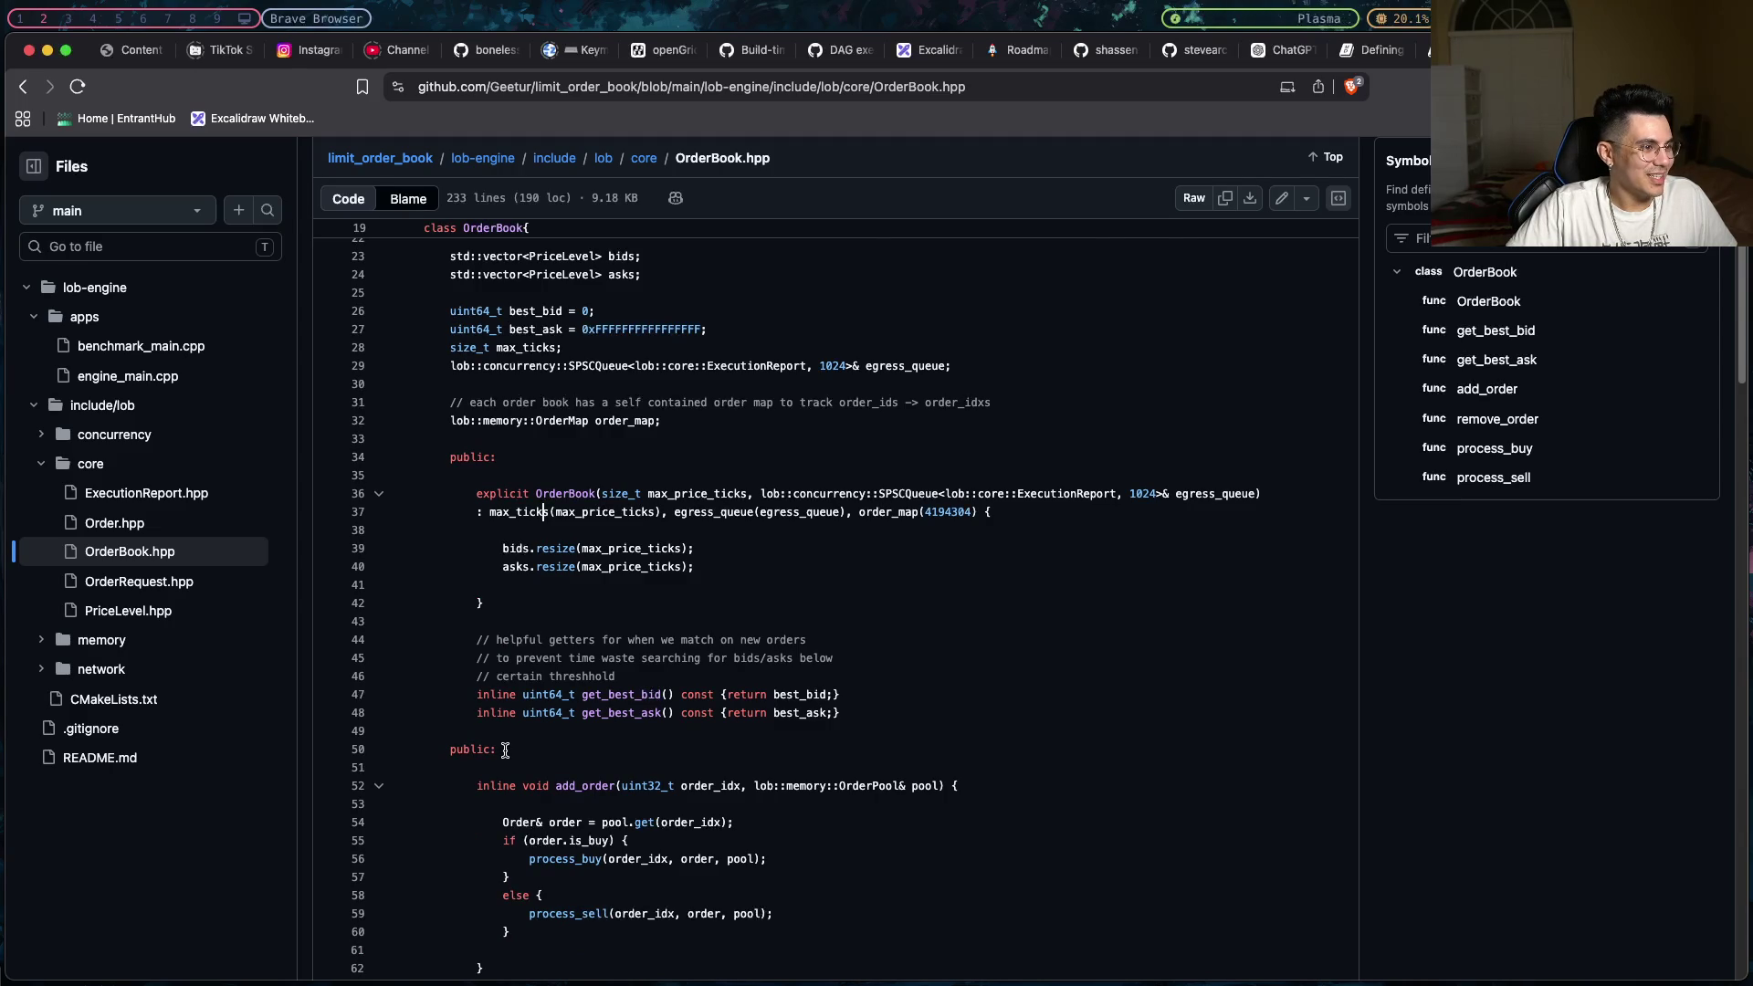
scroll(505, 750, down, 5)
scroll(505, 749, down, 10)
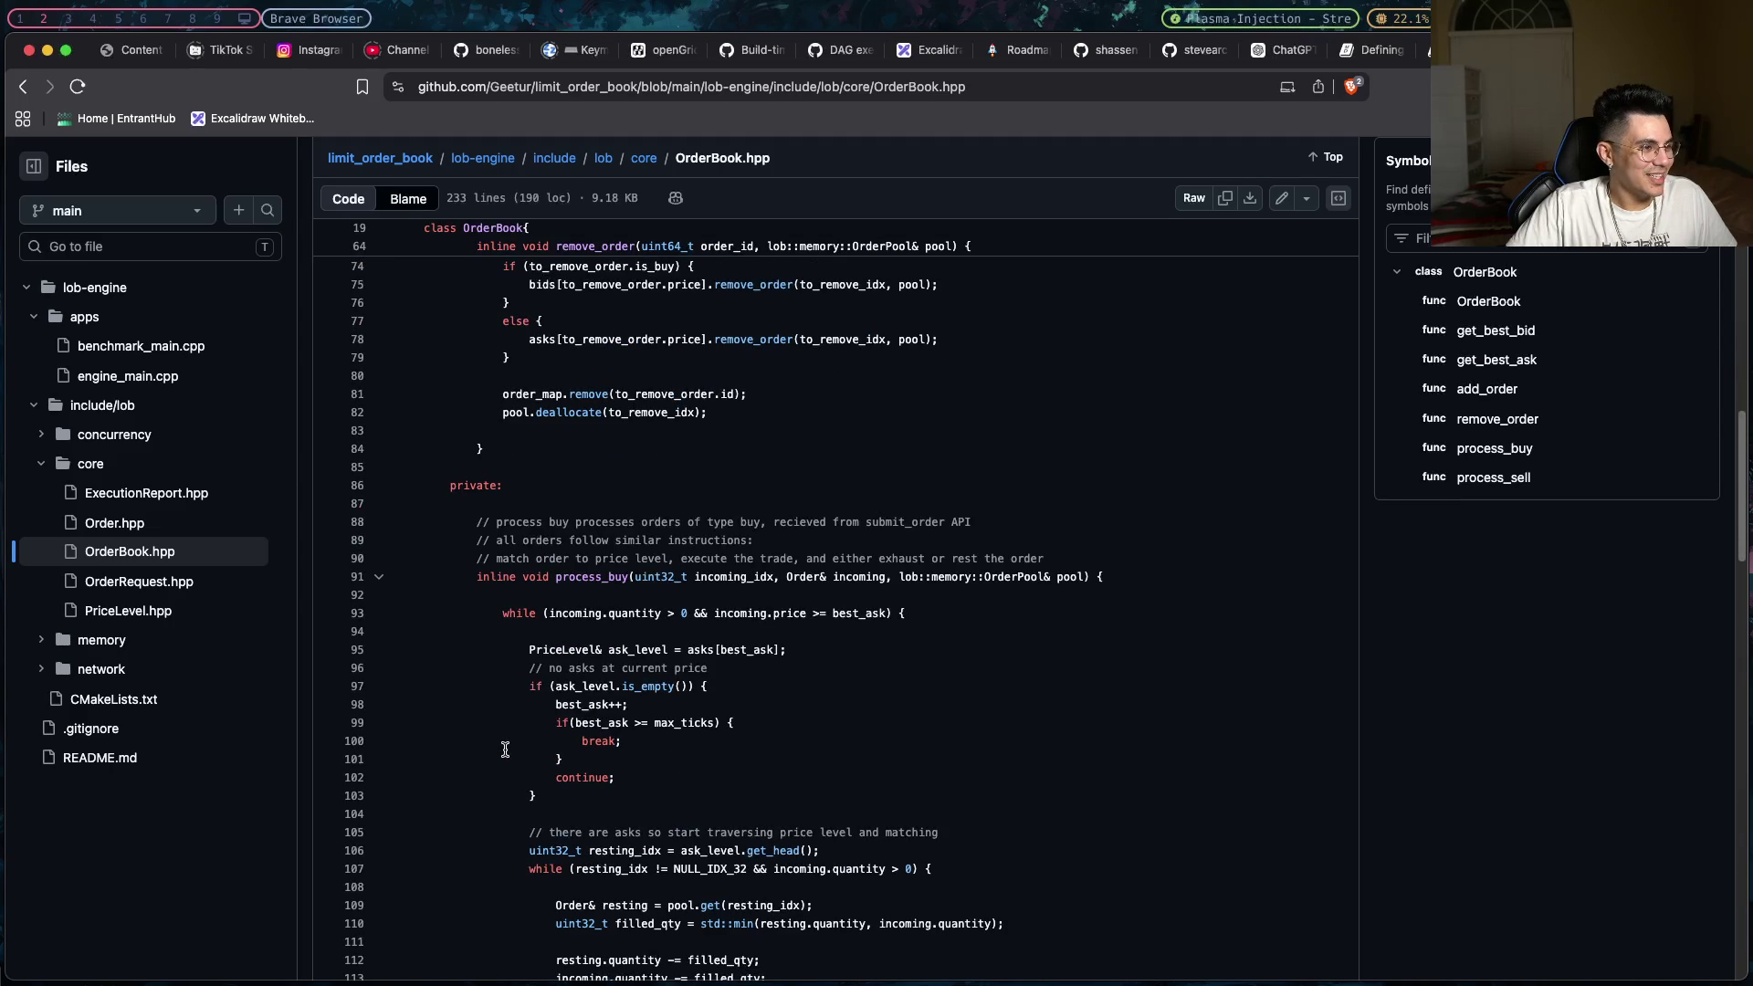
scroll(505, 750, down, 5)
scroll(505, 749, down, 13)
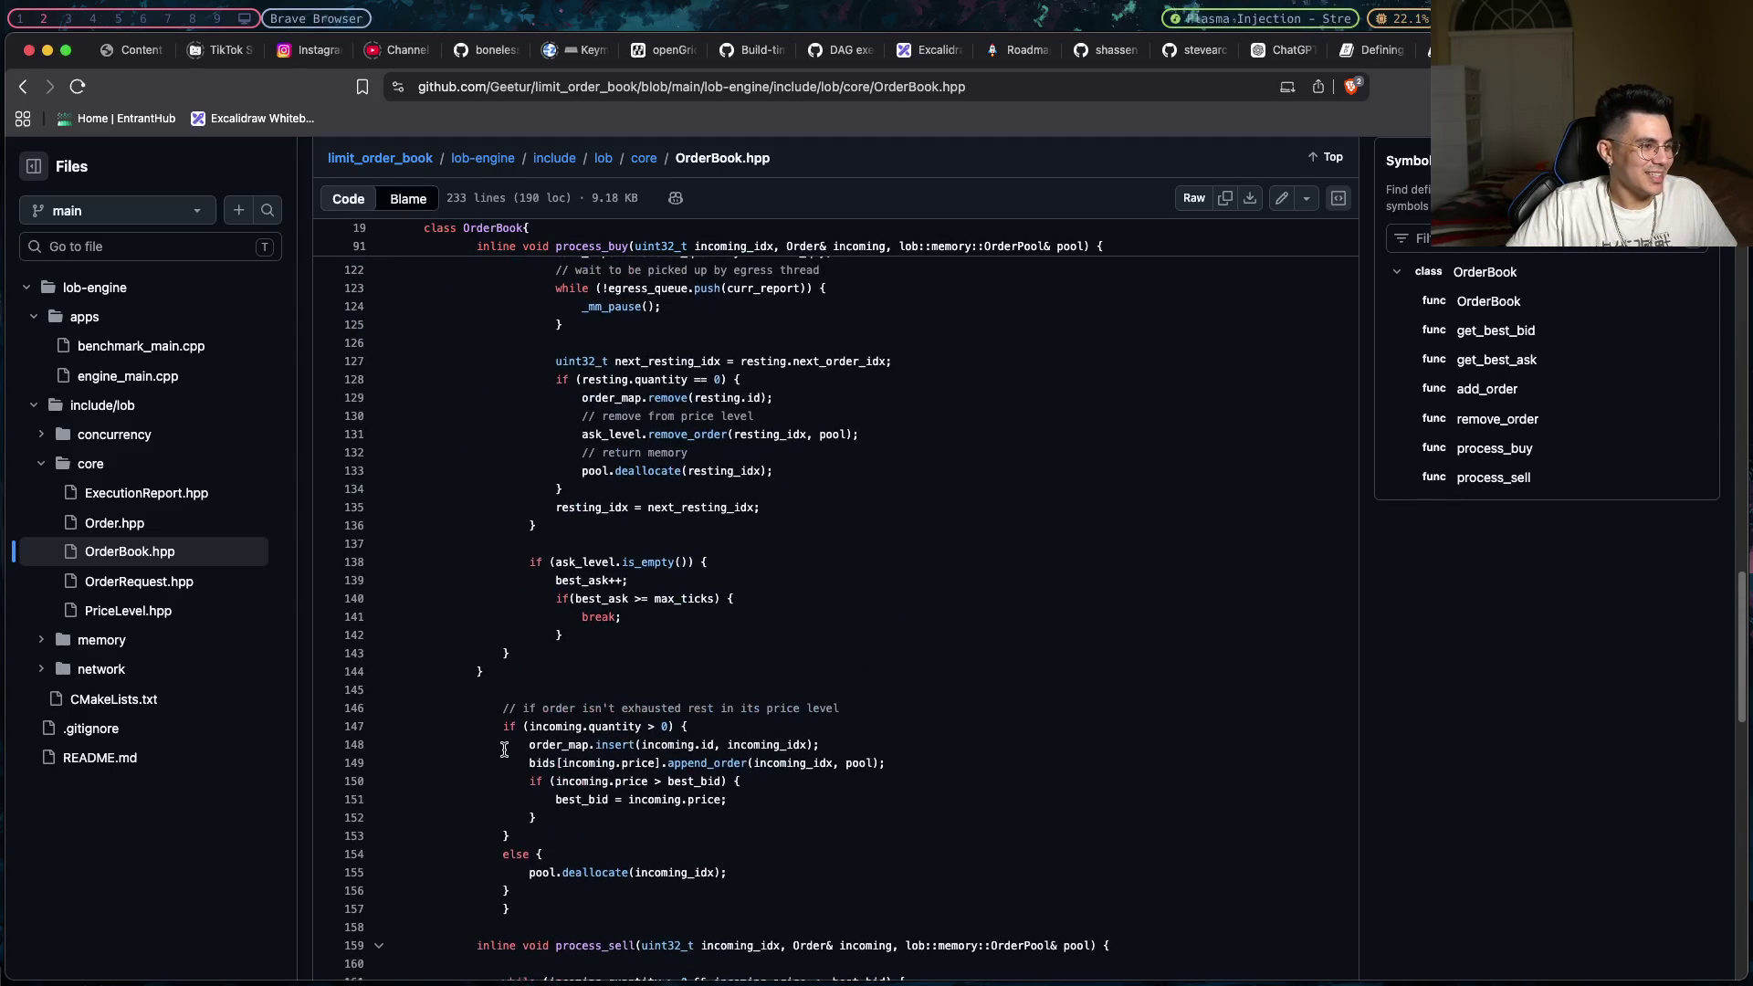
scroll(505, 750, down, 15)
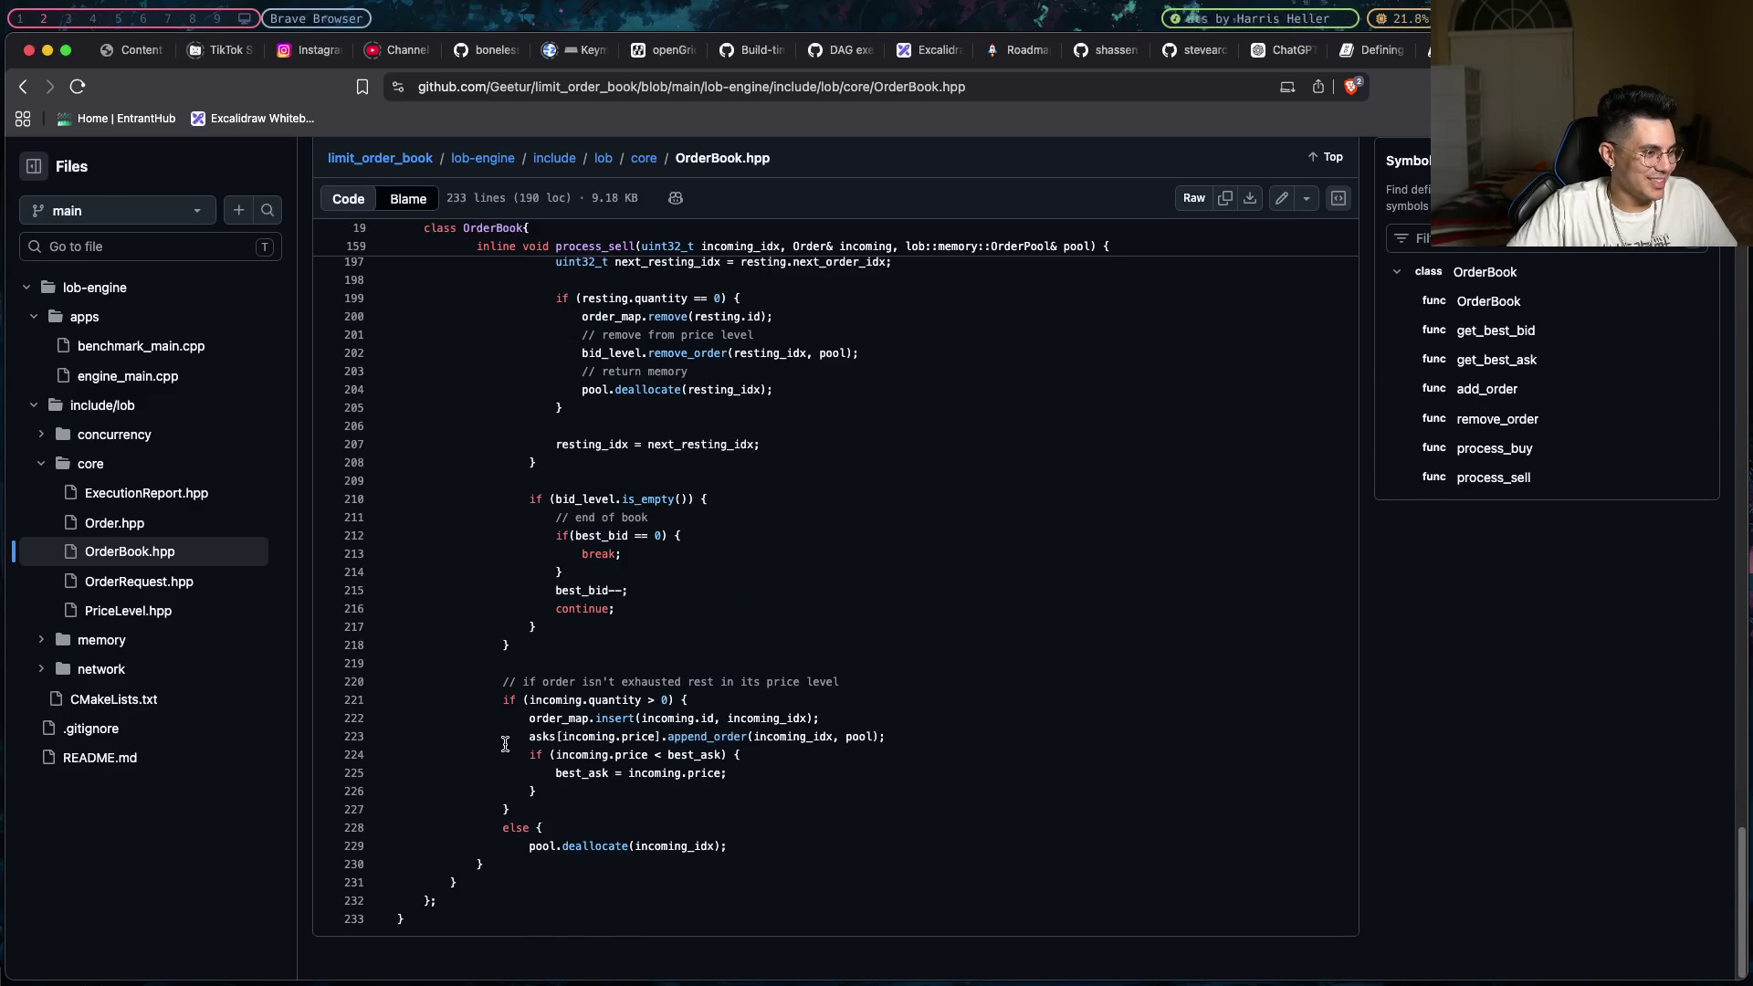
scroll(505, 744, up, 20)
scroll(505, 744, down, 20)
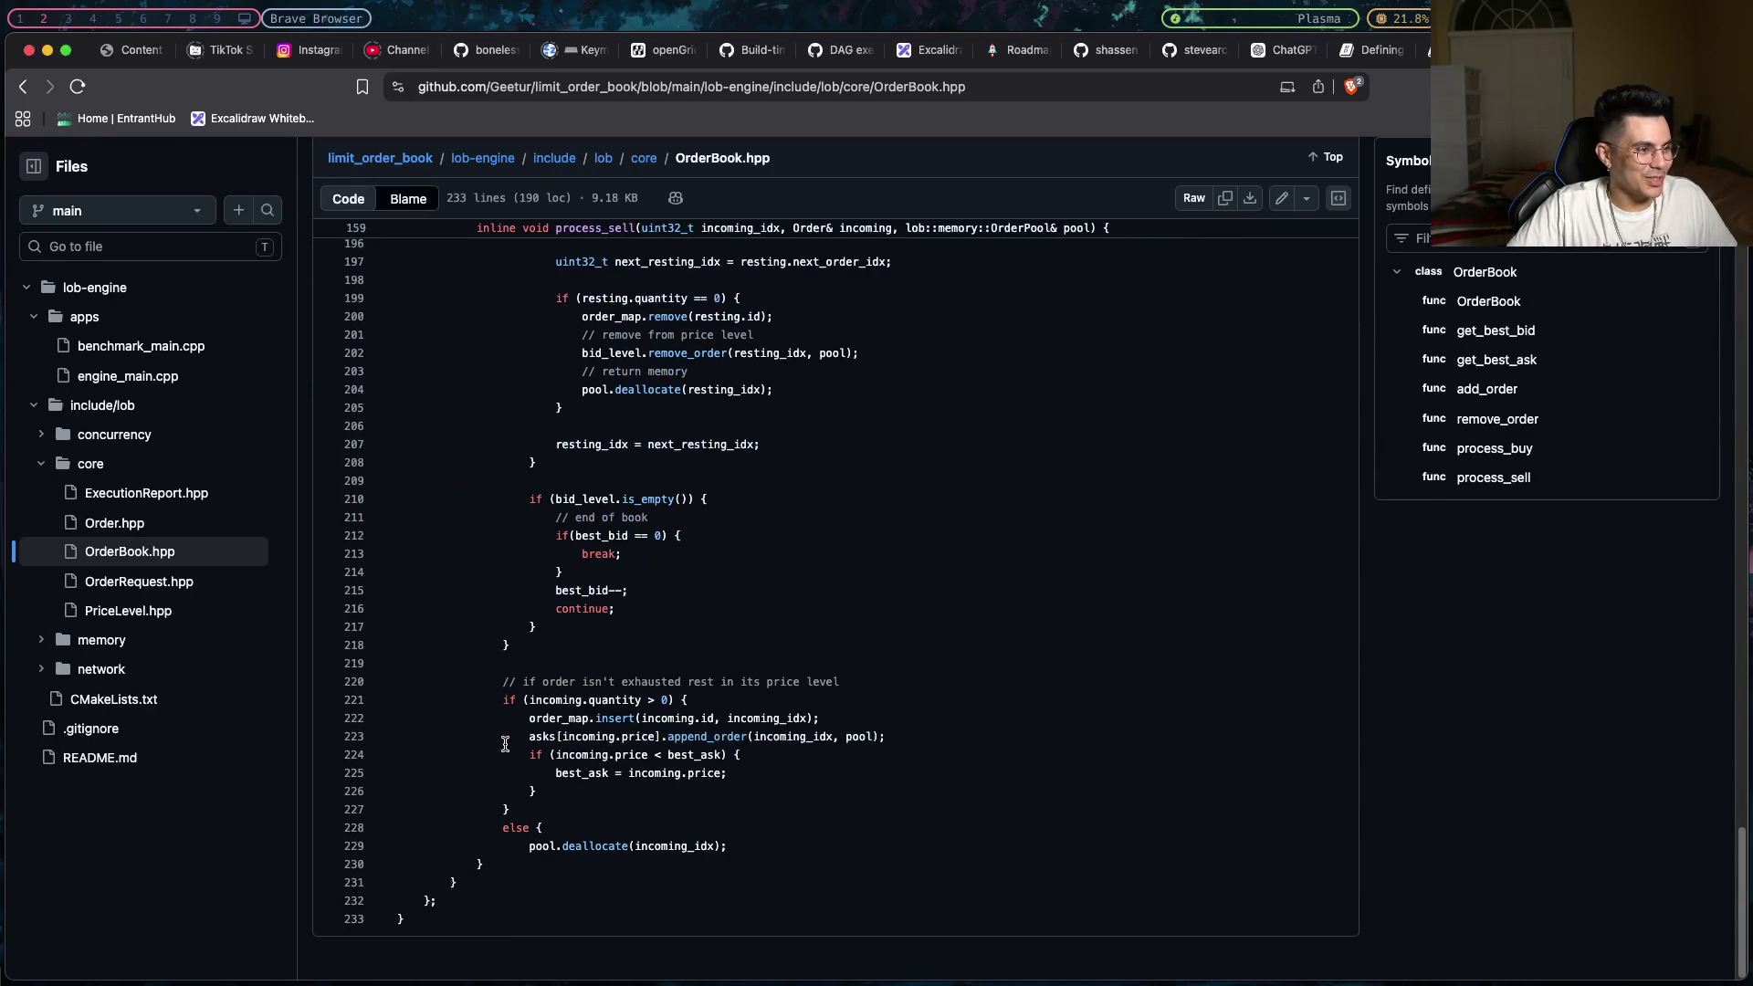
- View OrderRequest.hpp, ExecutionReport.hpp, then order_map.hpp from the memory folder
click(181, 586)
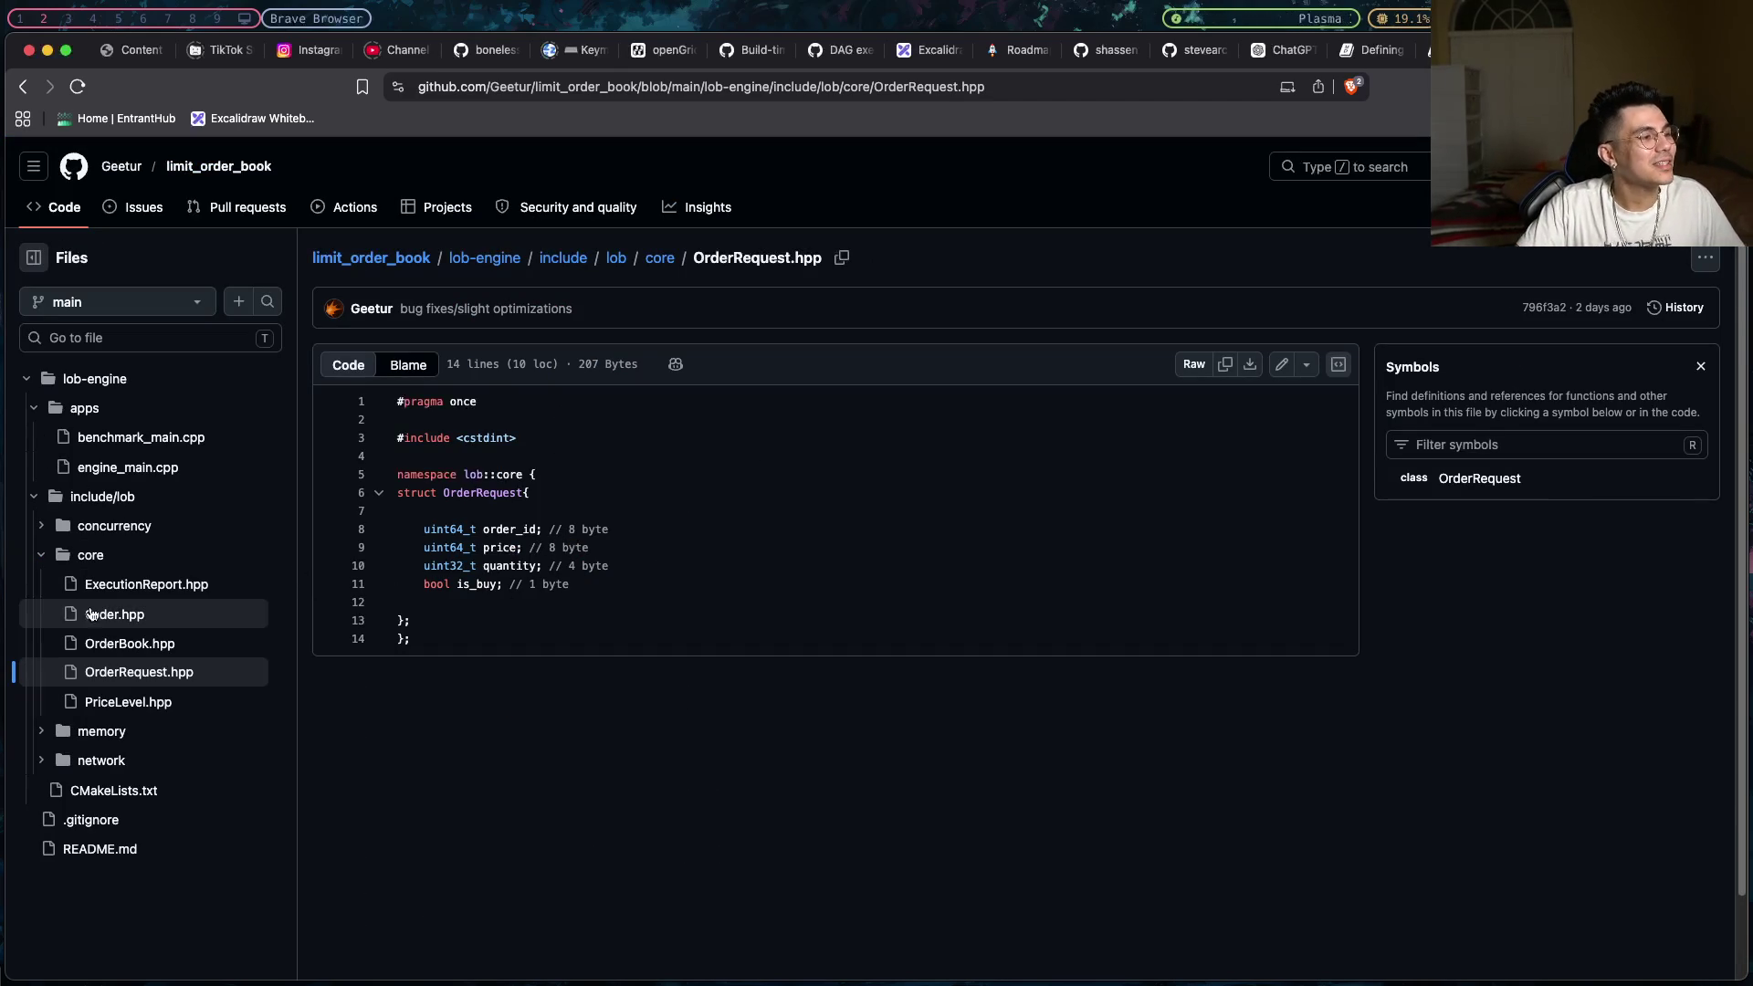
click(127, 584)
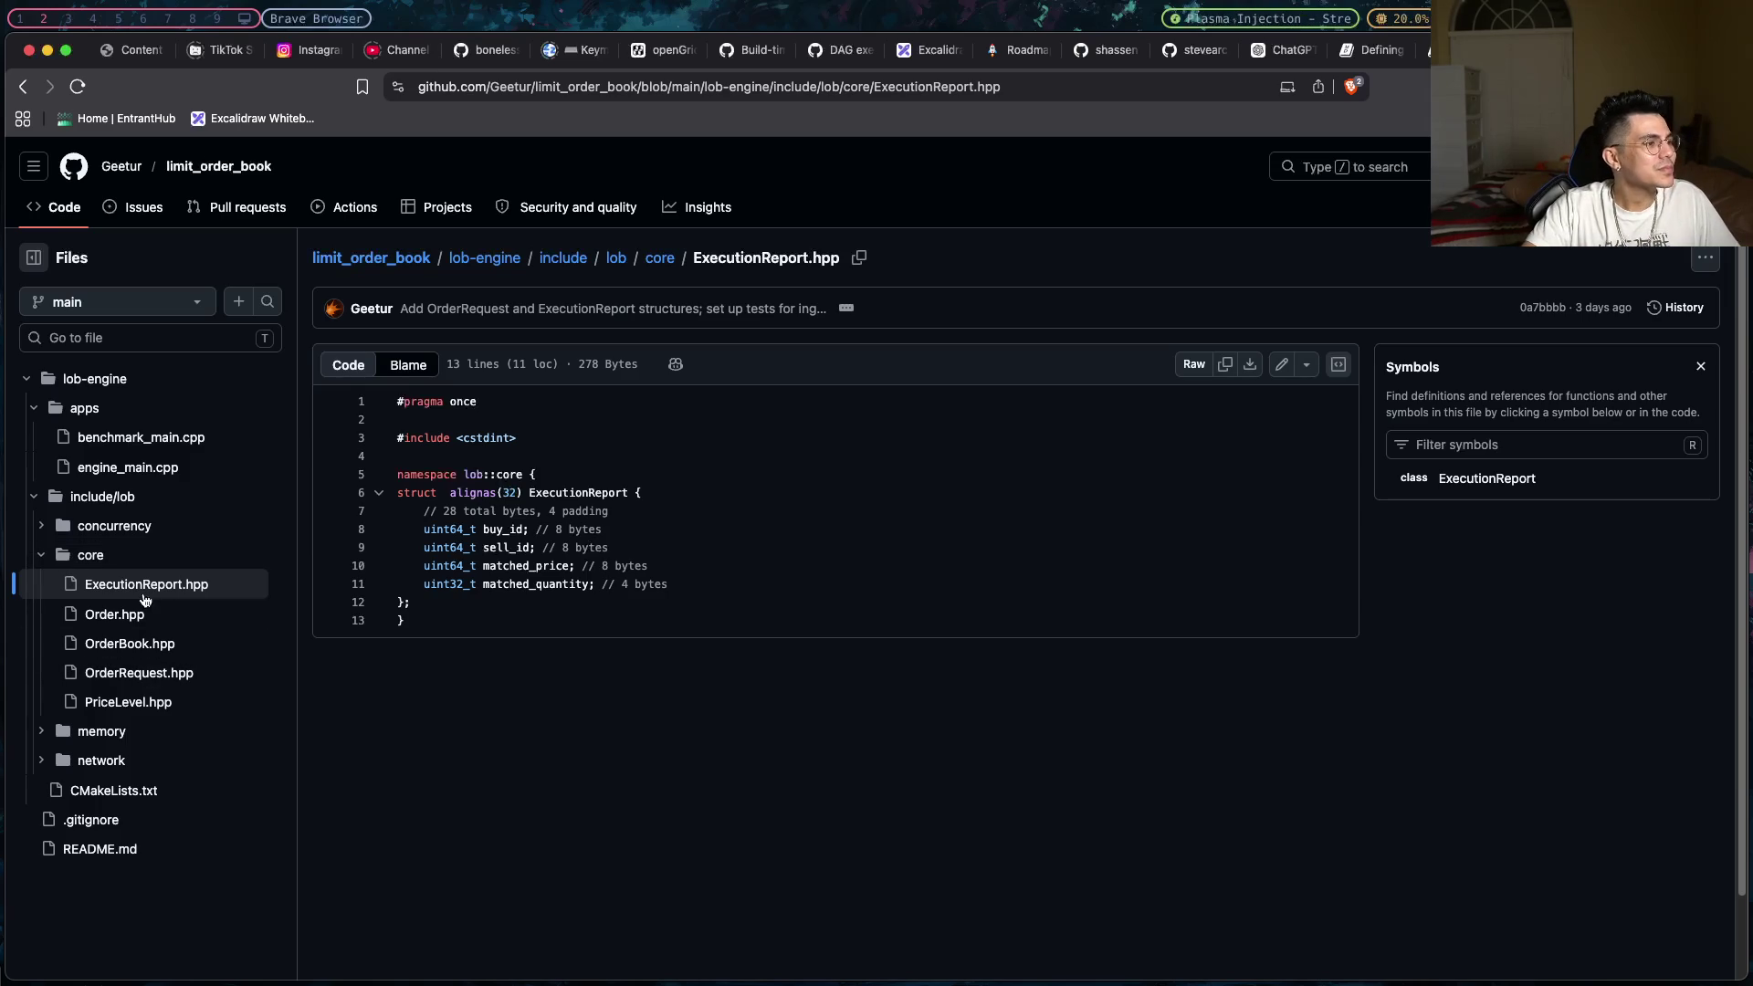
click(65, 735)
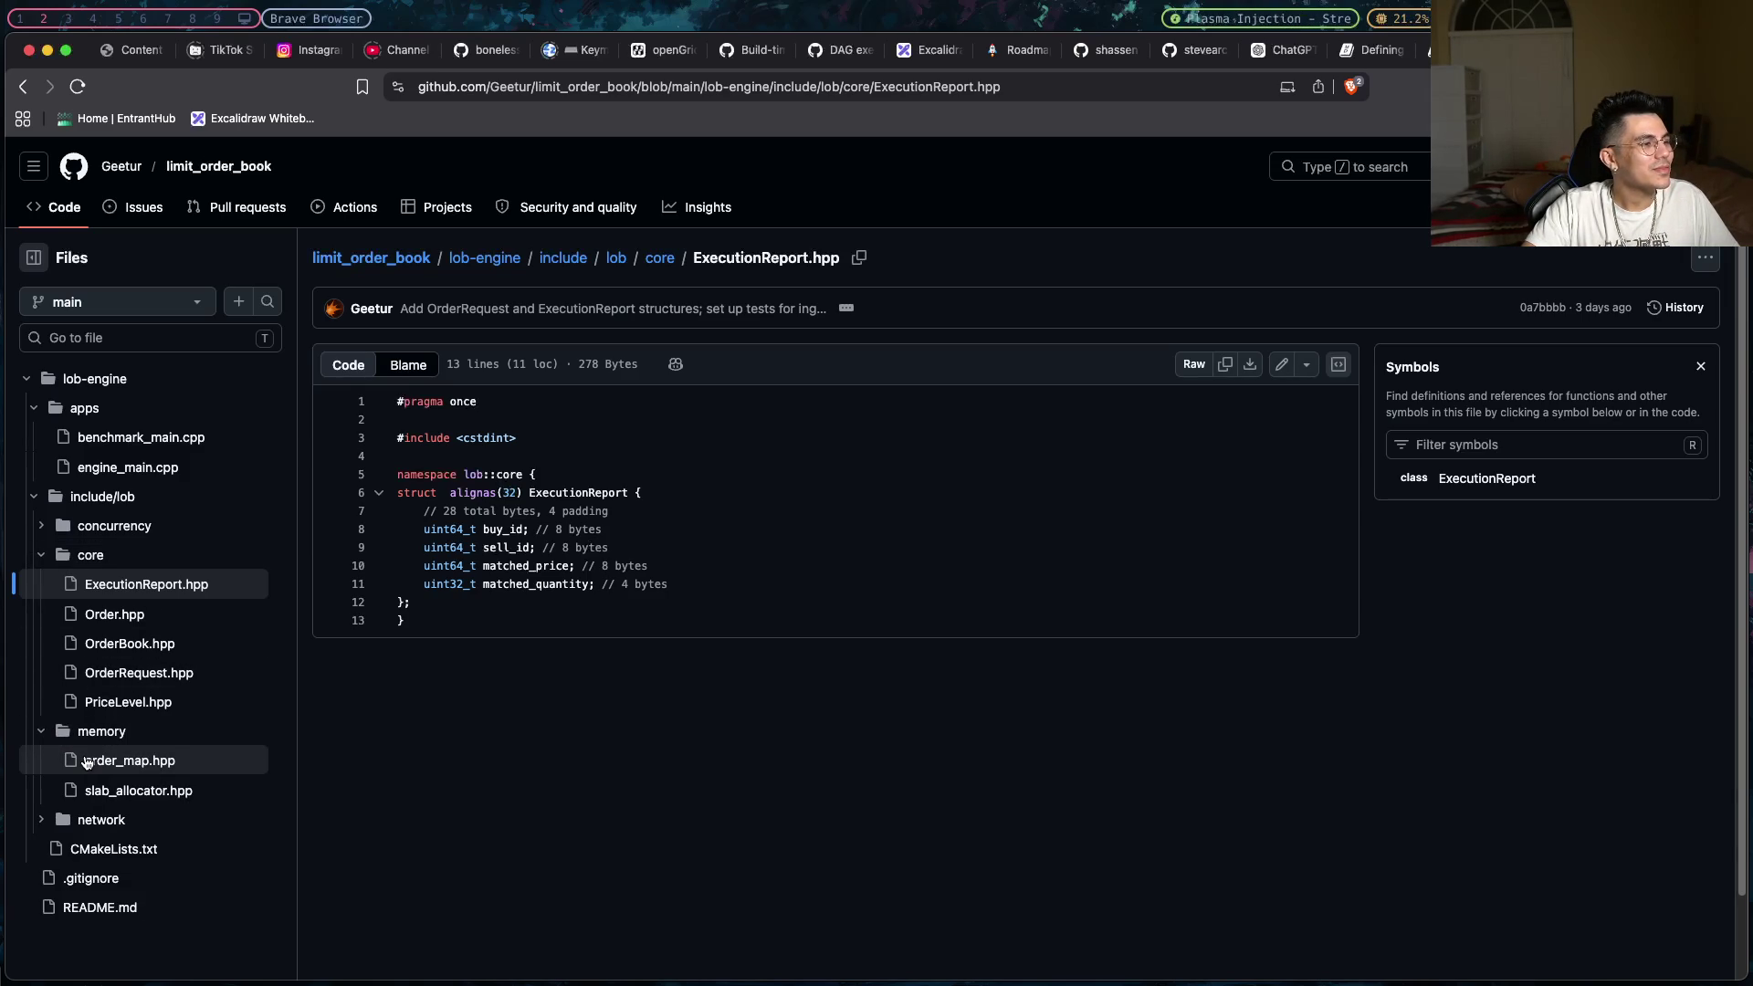
click(86, 762)
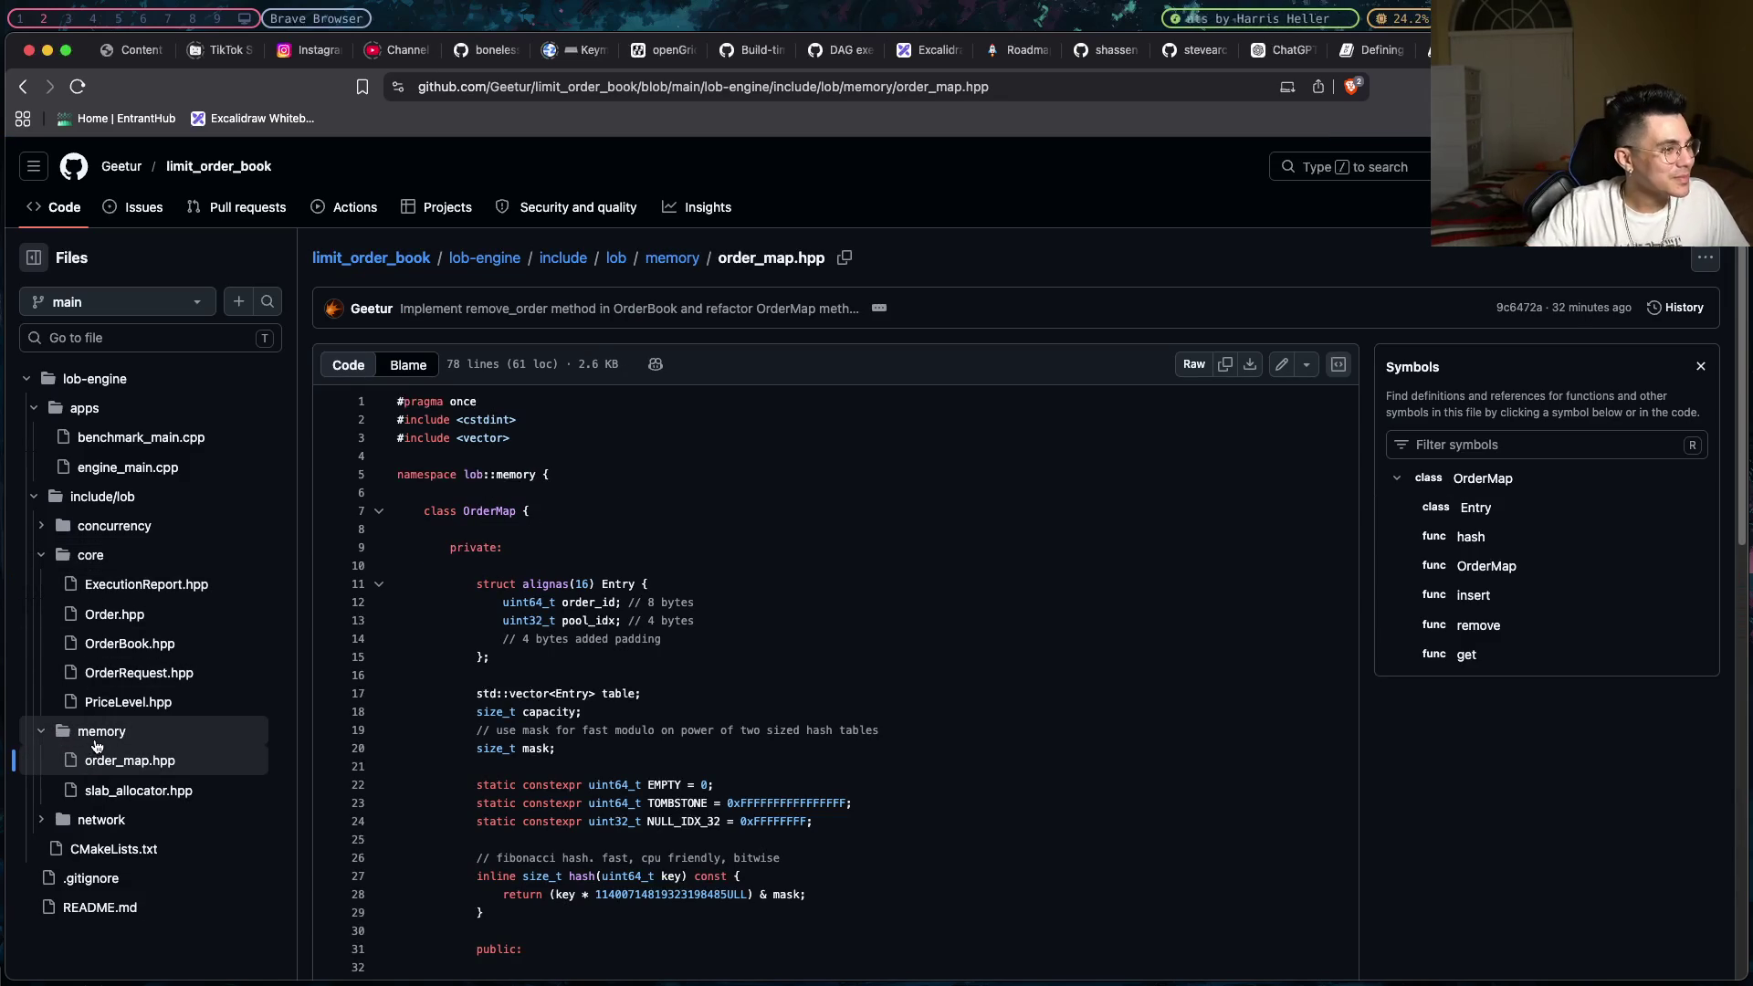
scroll(55, 731, down, 1)
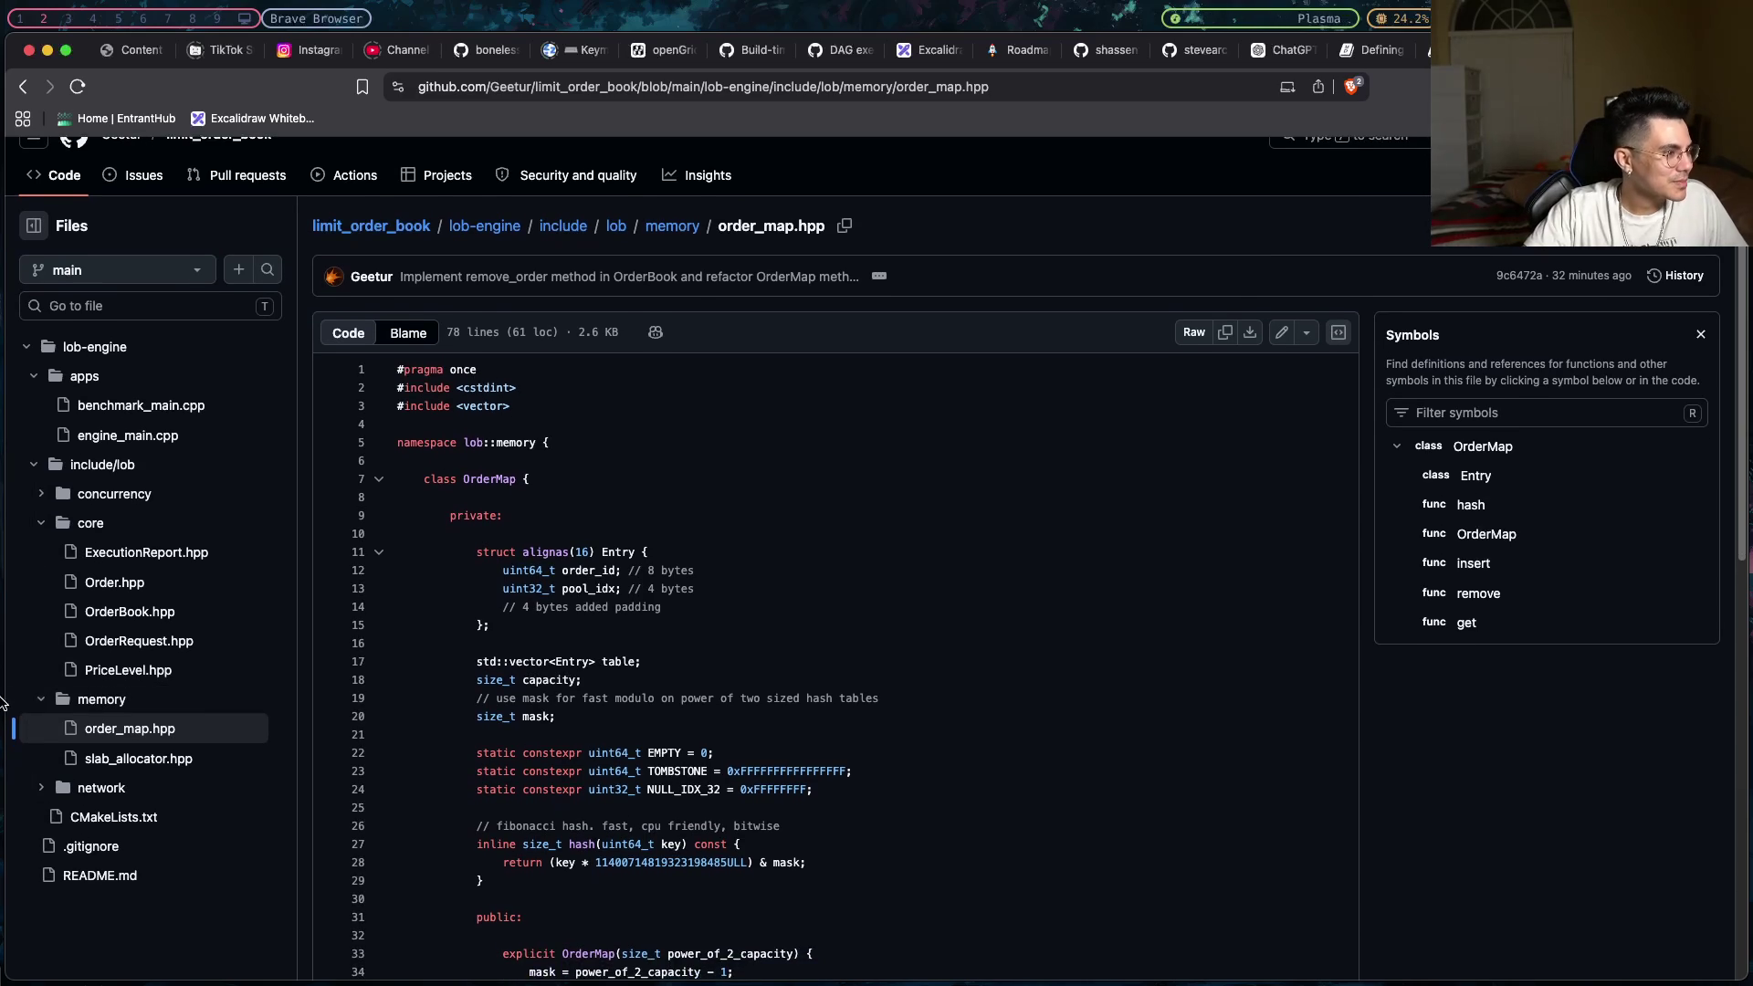
- Open PriceLevel.hpp and scroll down to its remove_order code
click(128, 669)
scroll(609, 599, down, 2)
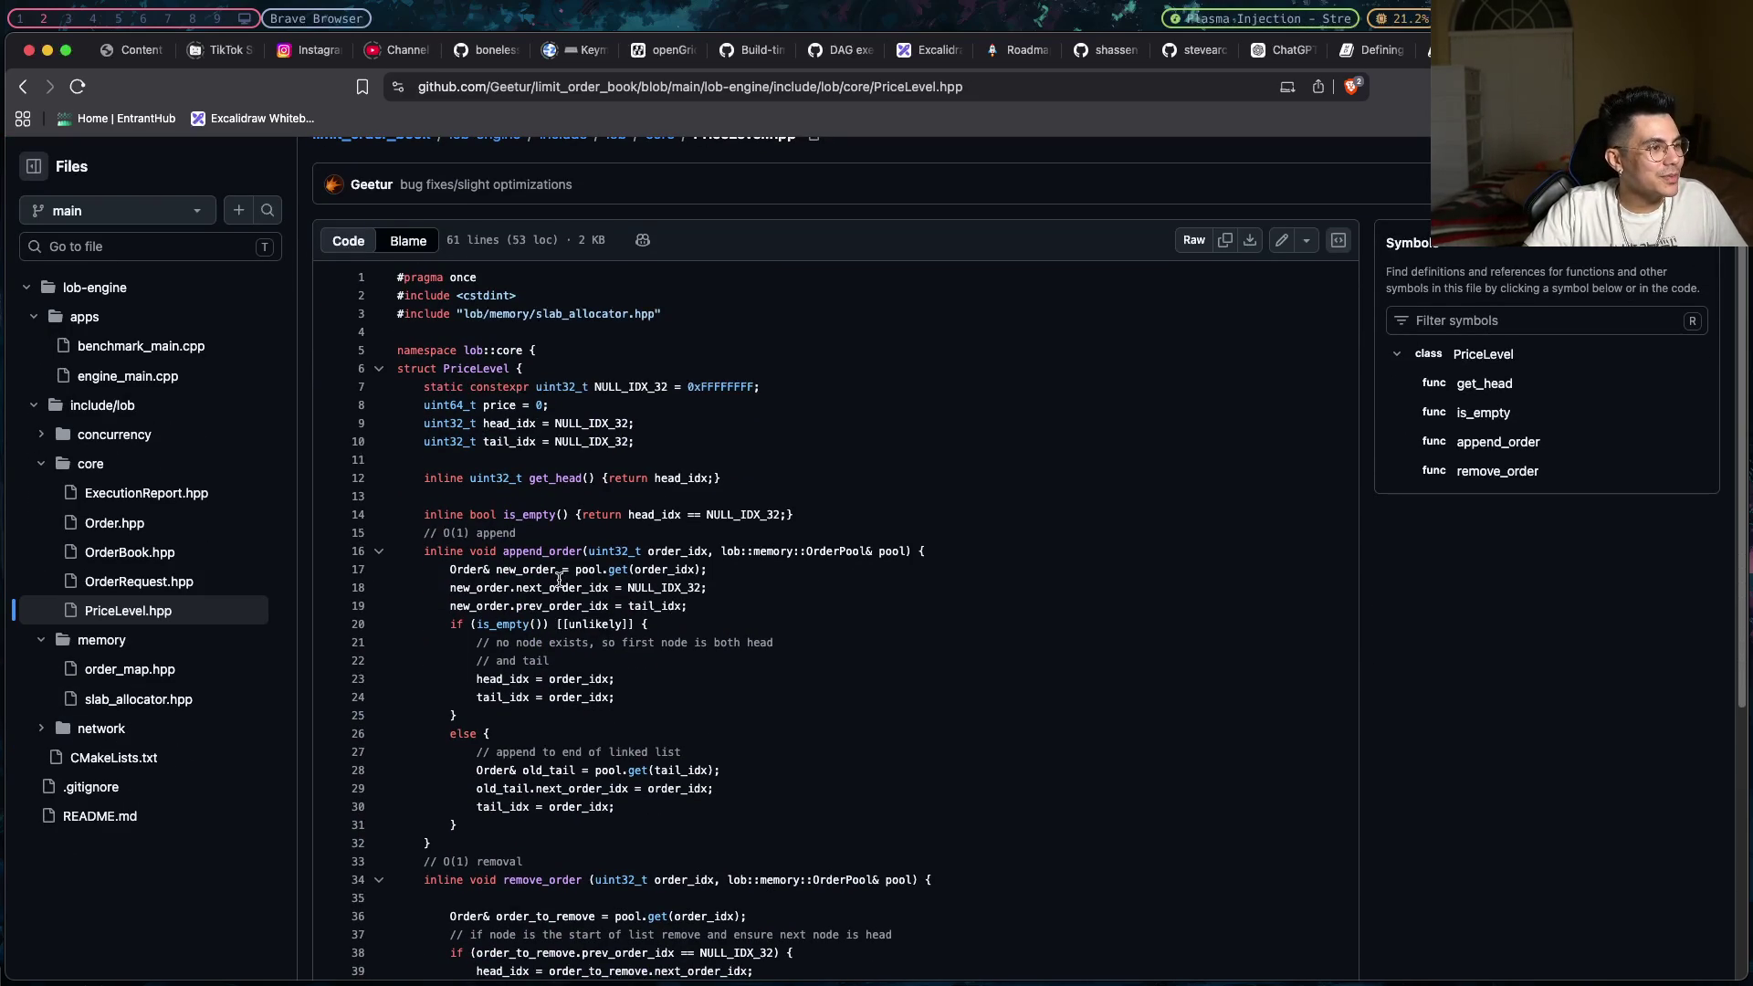
scroll(560, 576, down, 10)
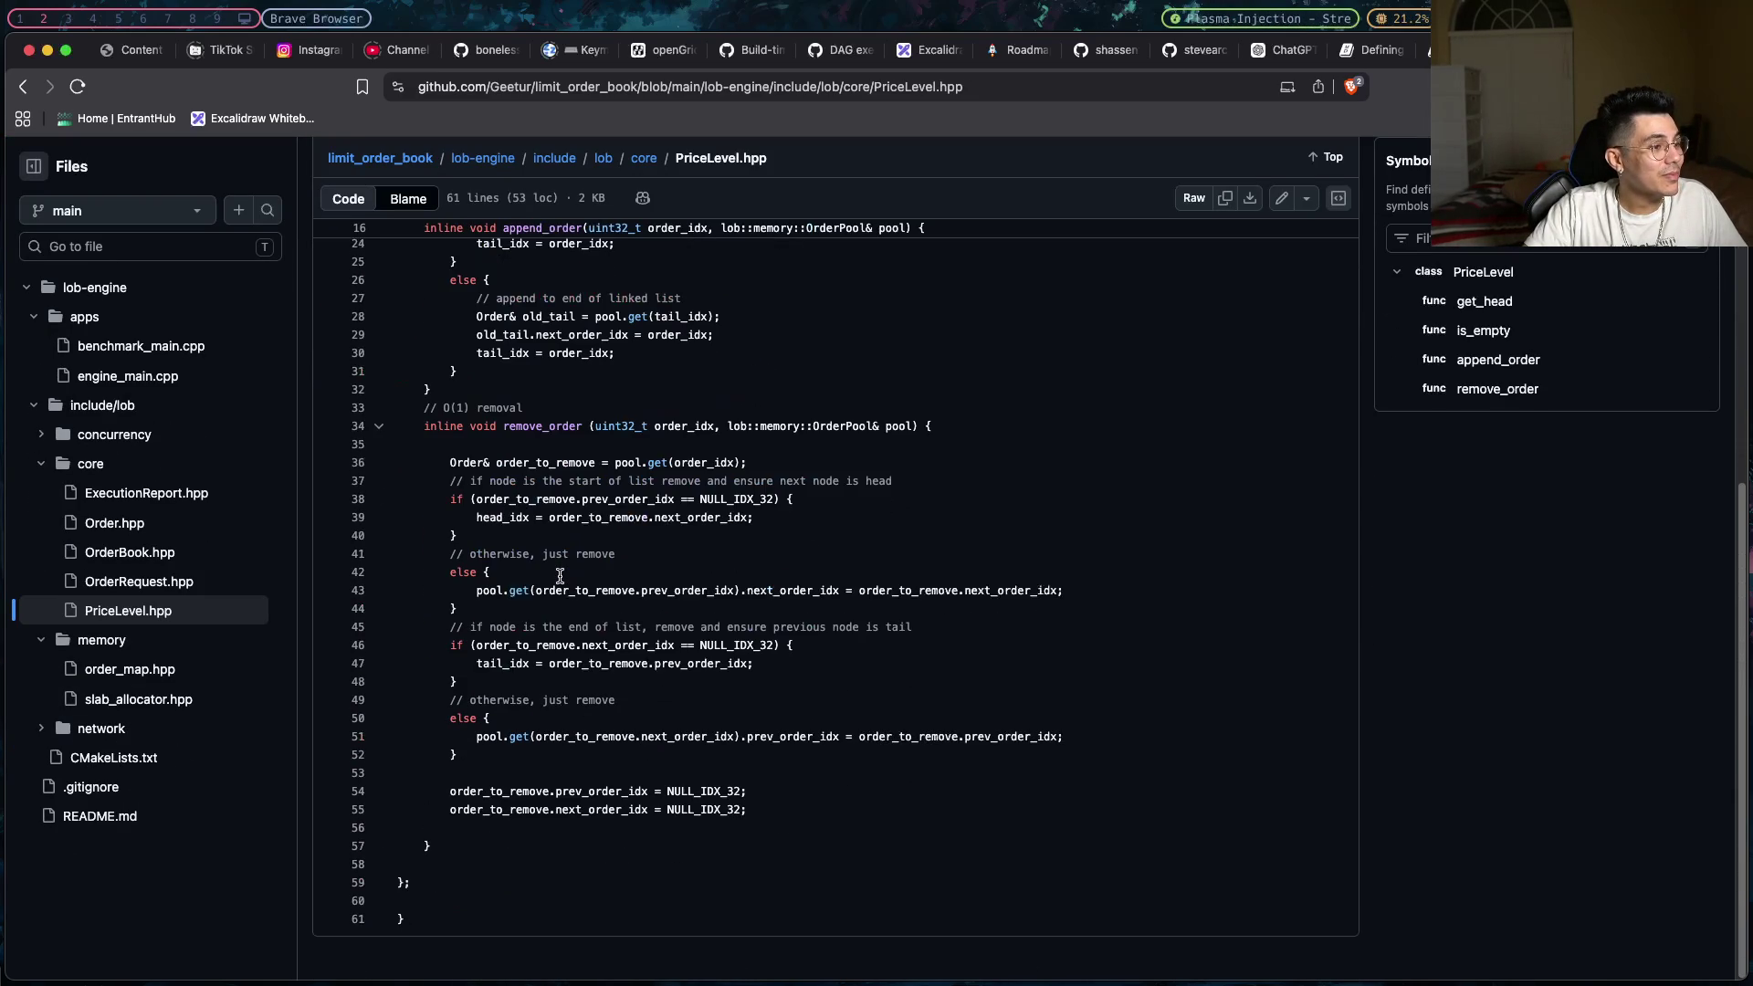
click(144, 730)
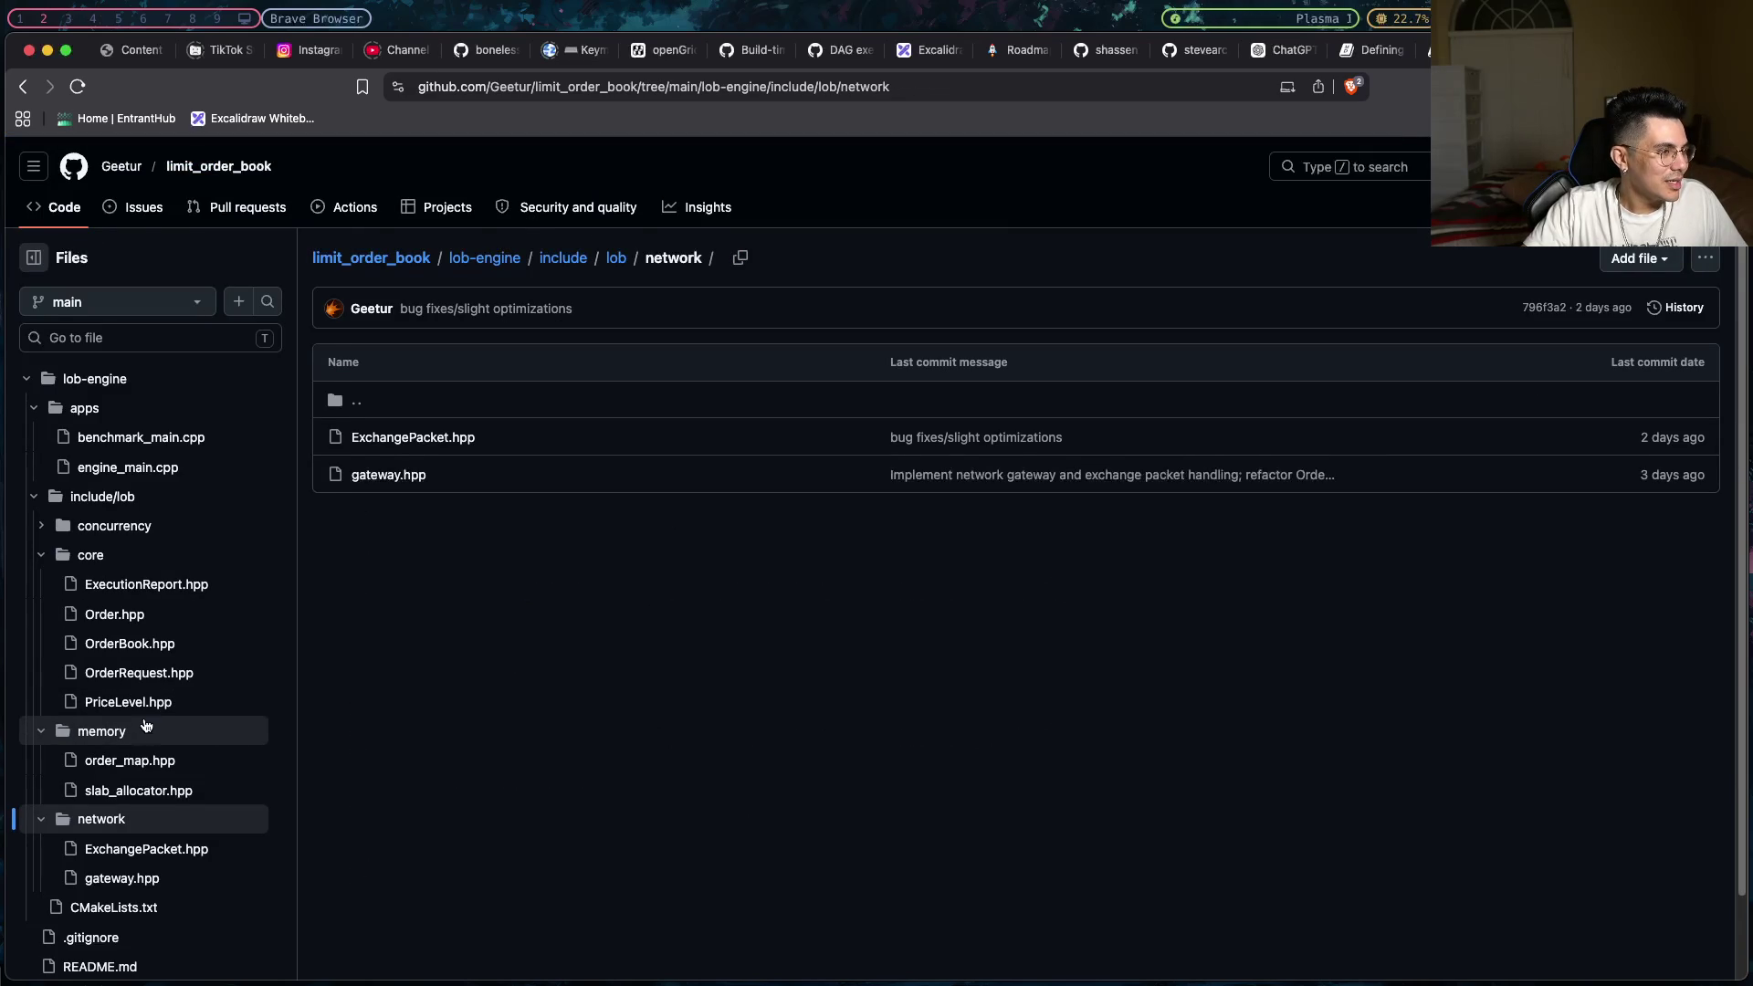
scroll(141, 735, down, 2)
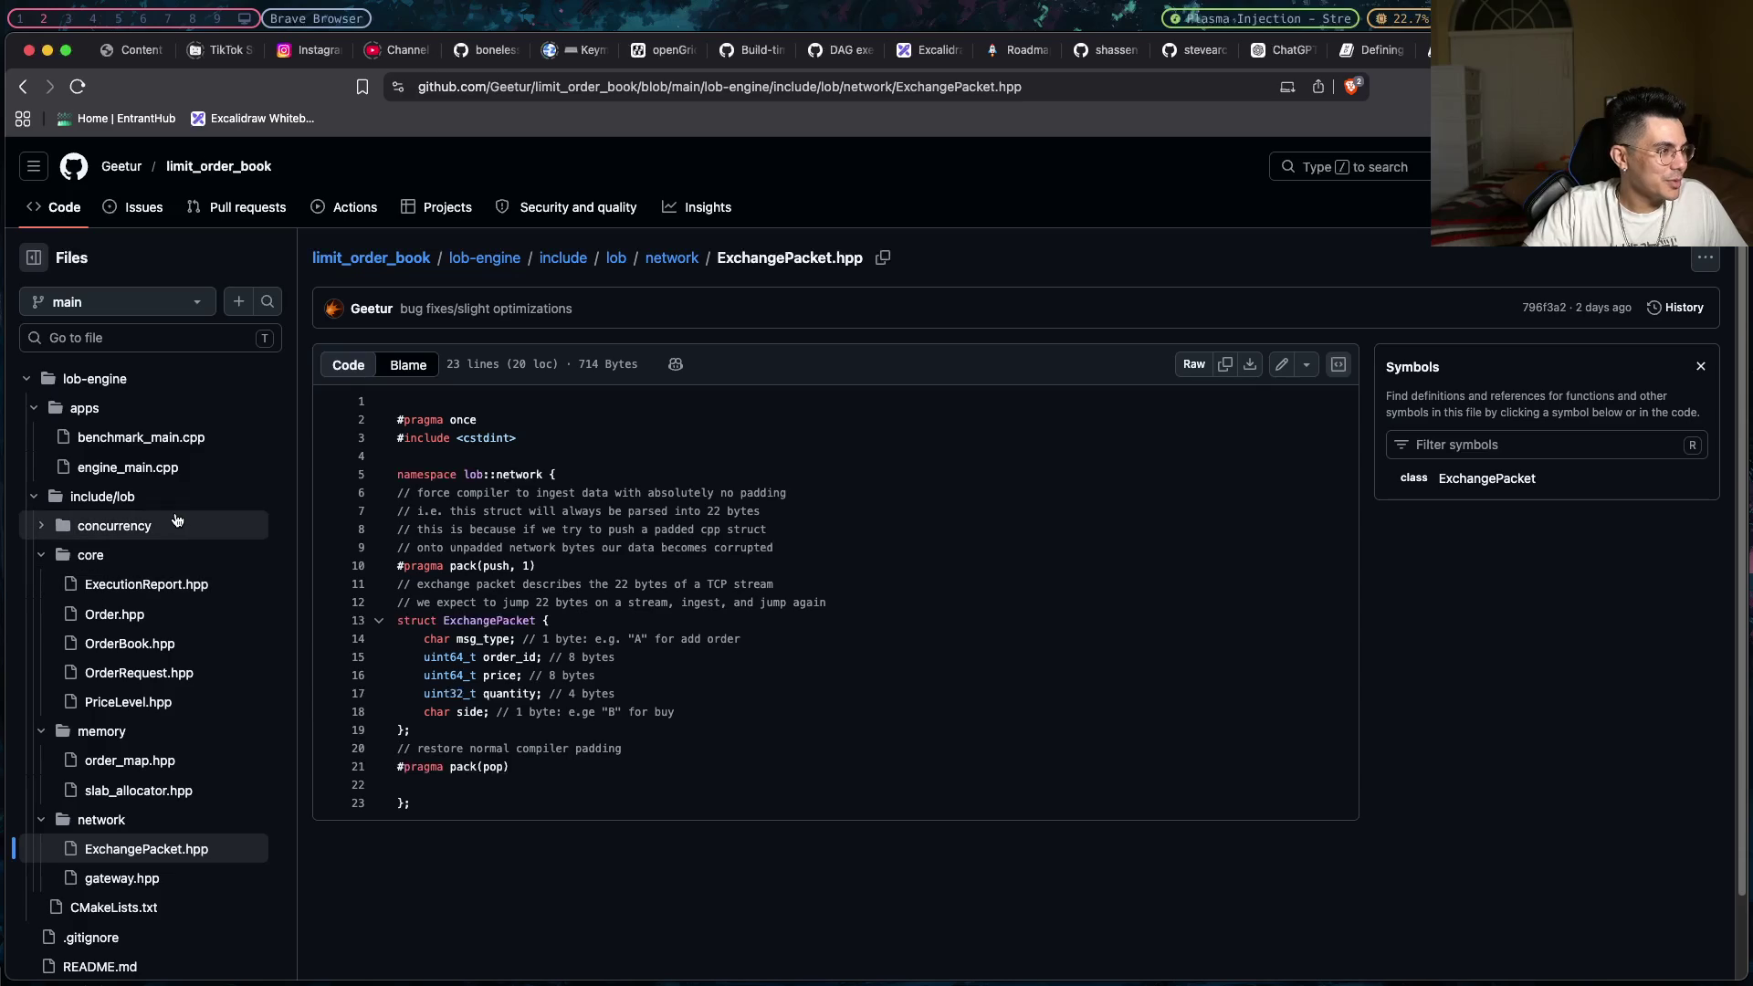
click(146, 467)
scroll(713, 475, down, 2)
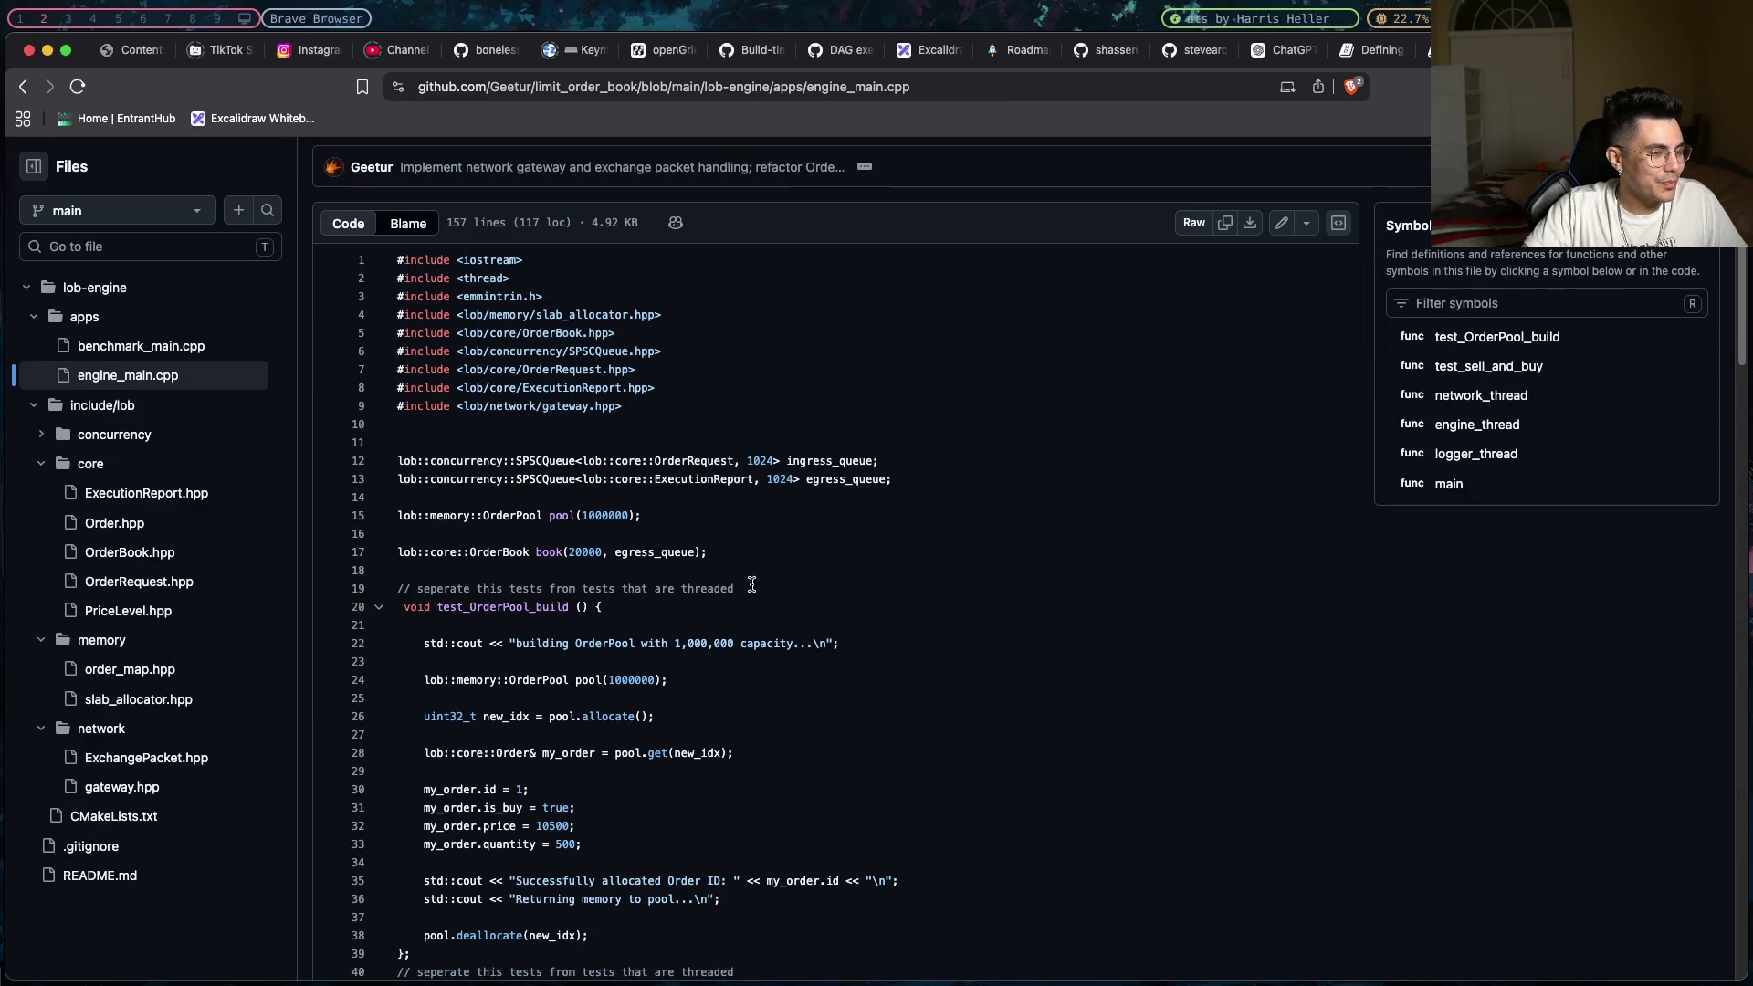
triple_click(883, 461)
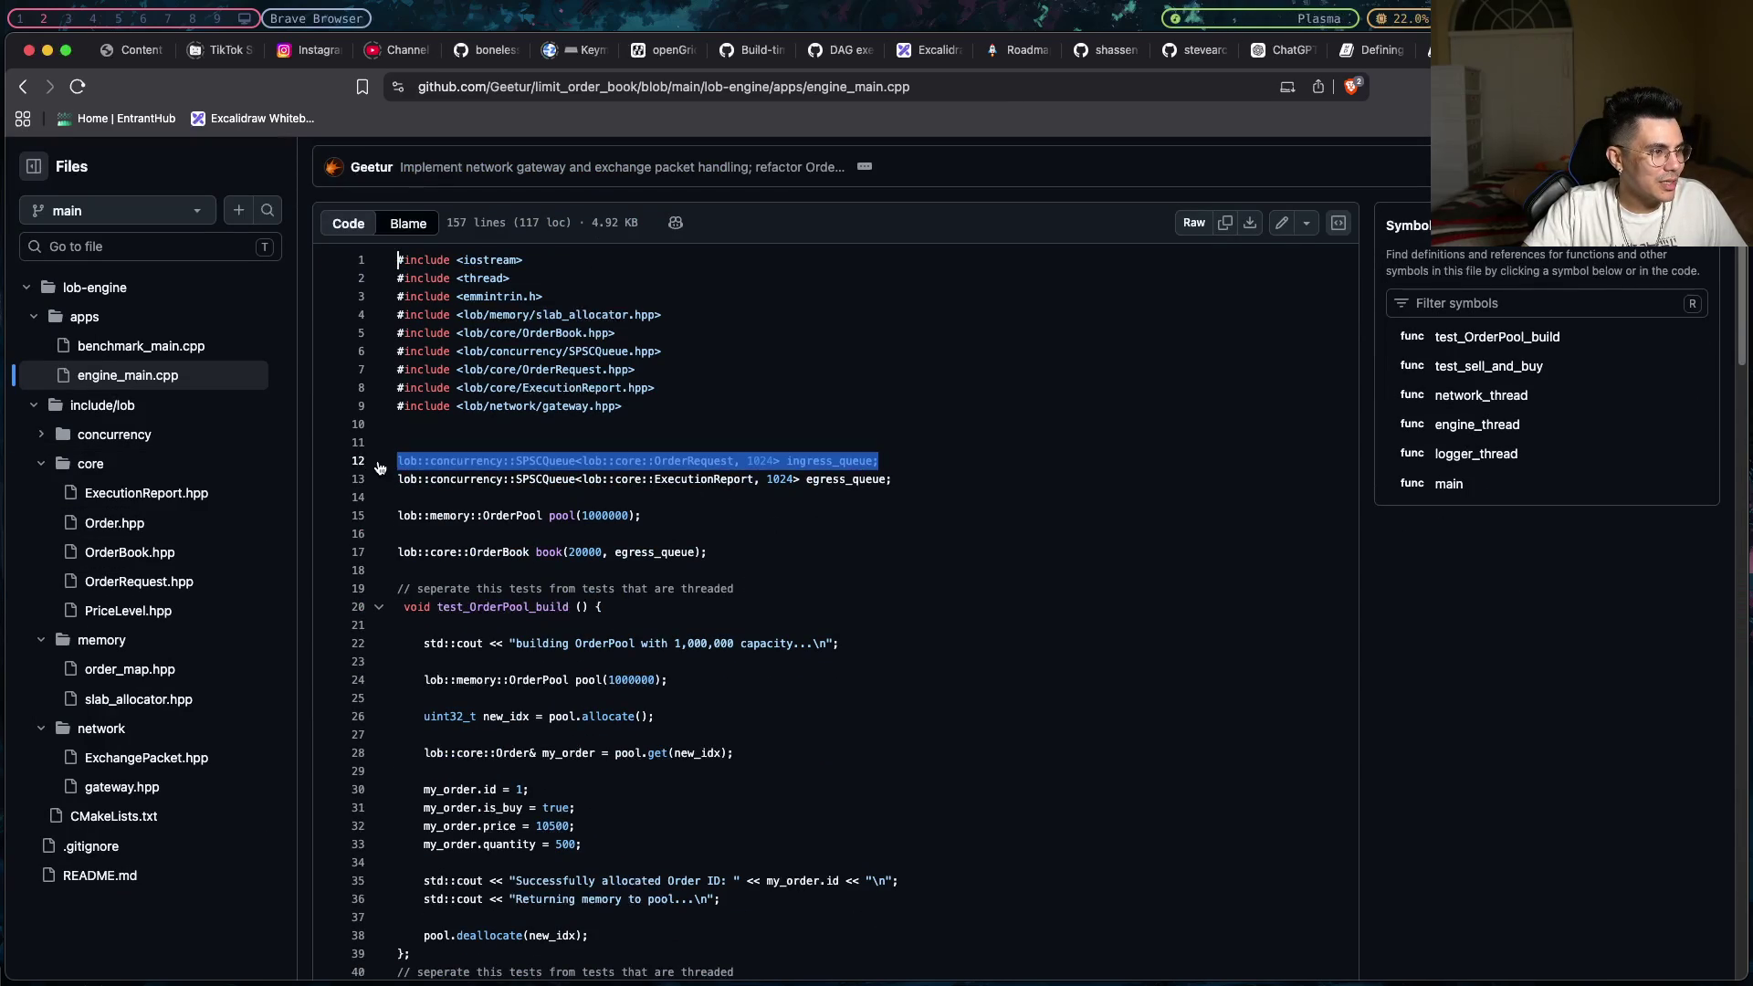
click(463, 496)
scroll(538, 502, down, 1)
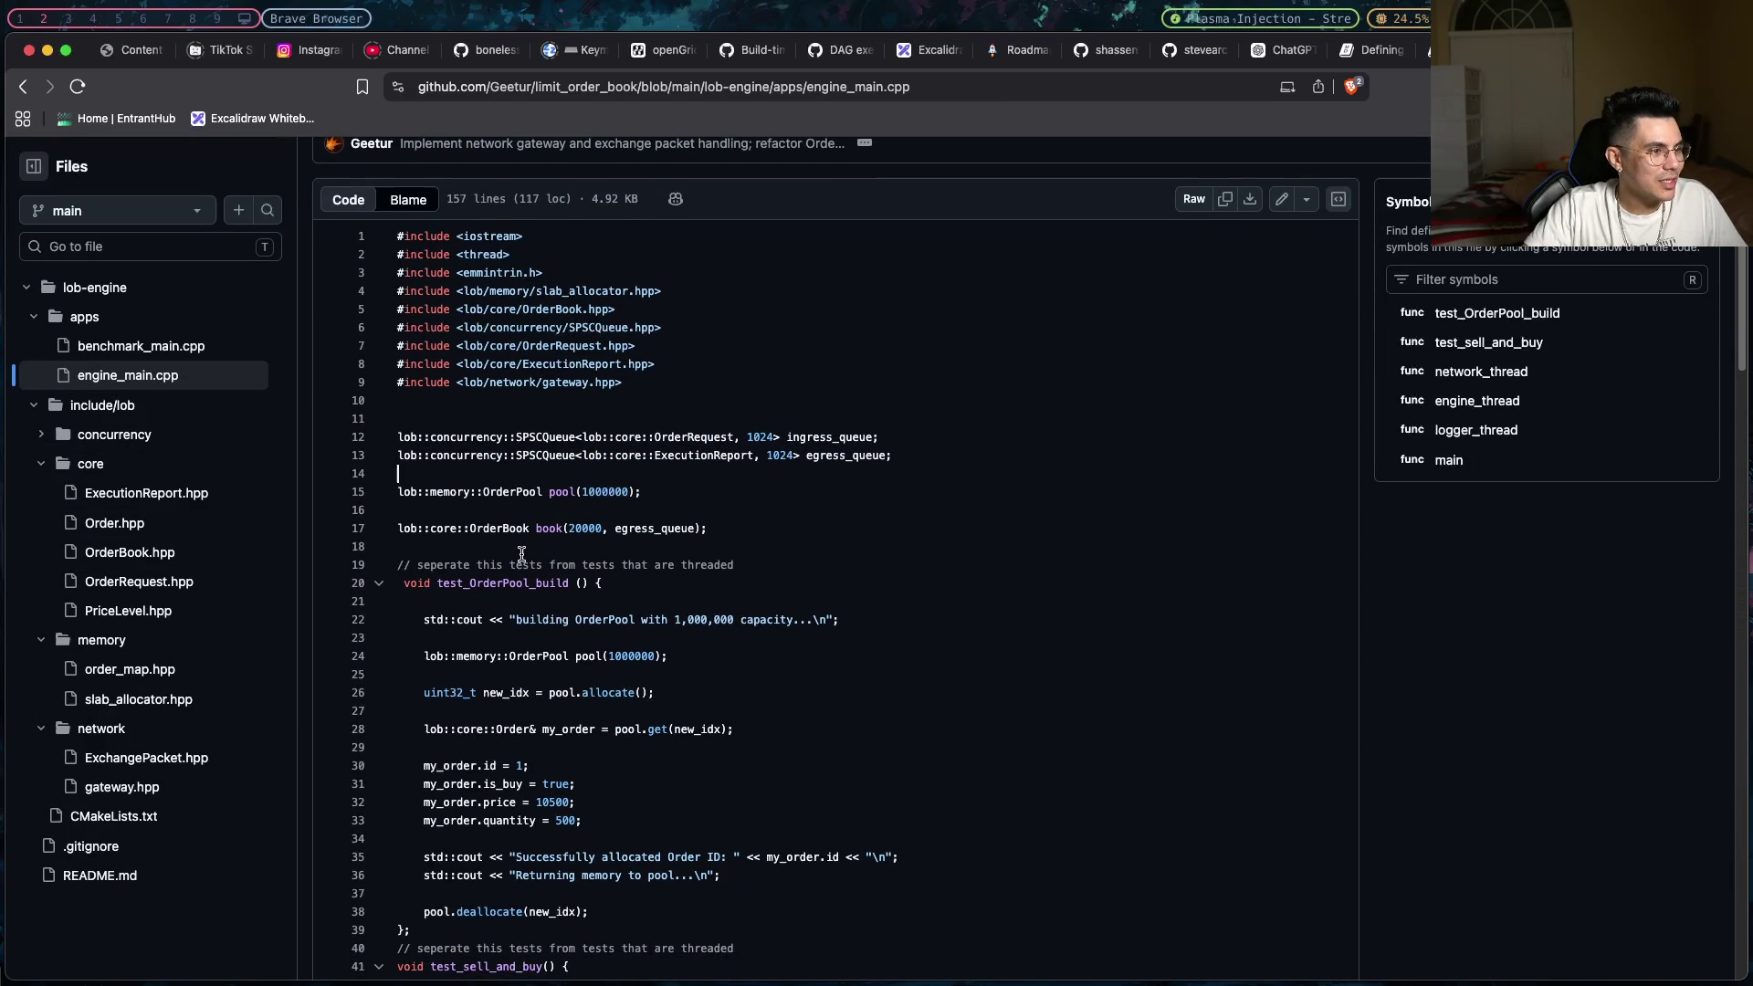
triple_click(570, 520)
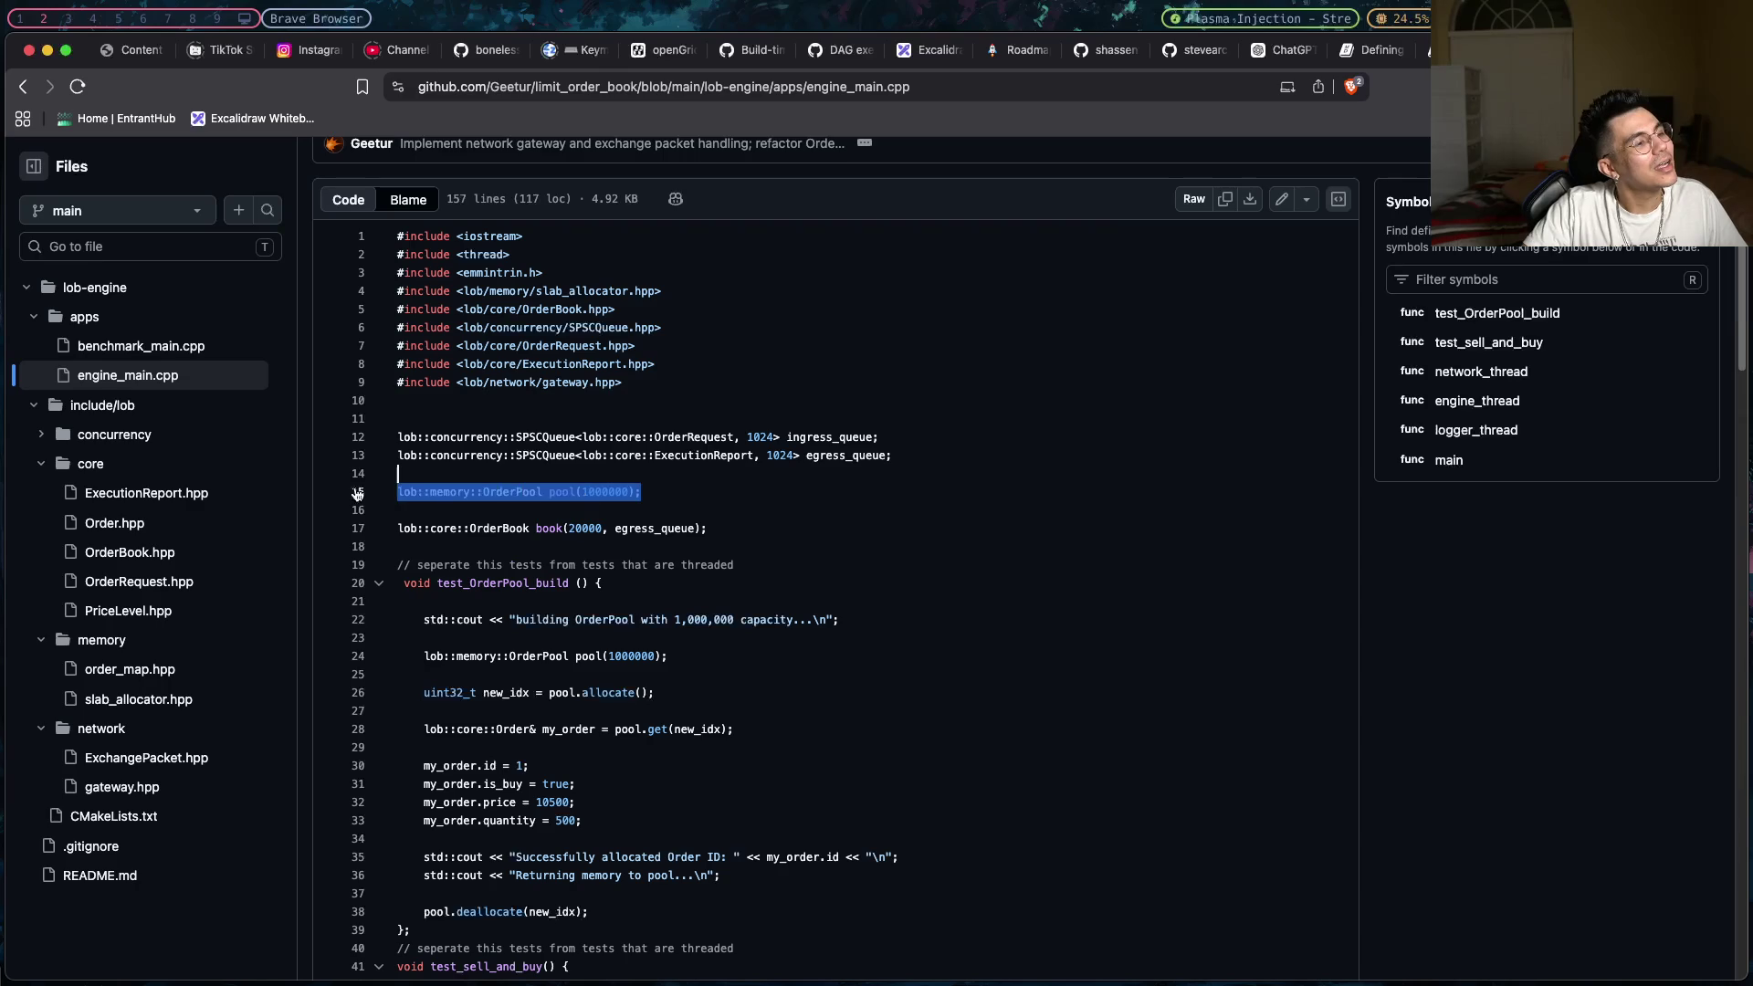
double_click(428, 527)
triple_click(429, 527)
click(691, 528)
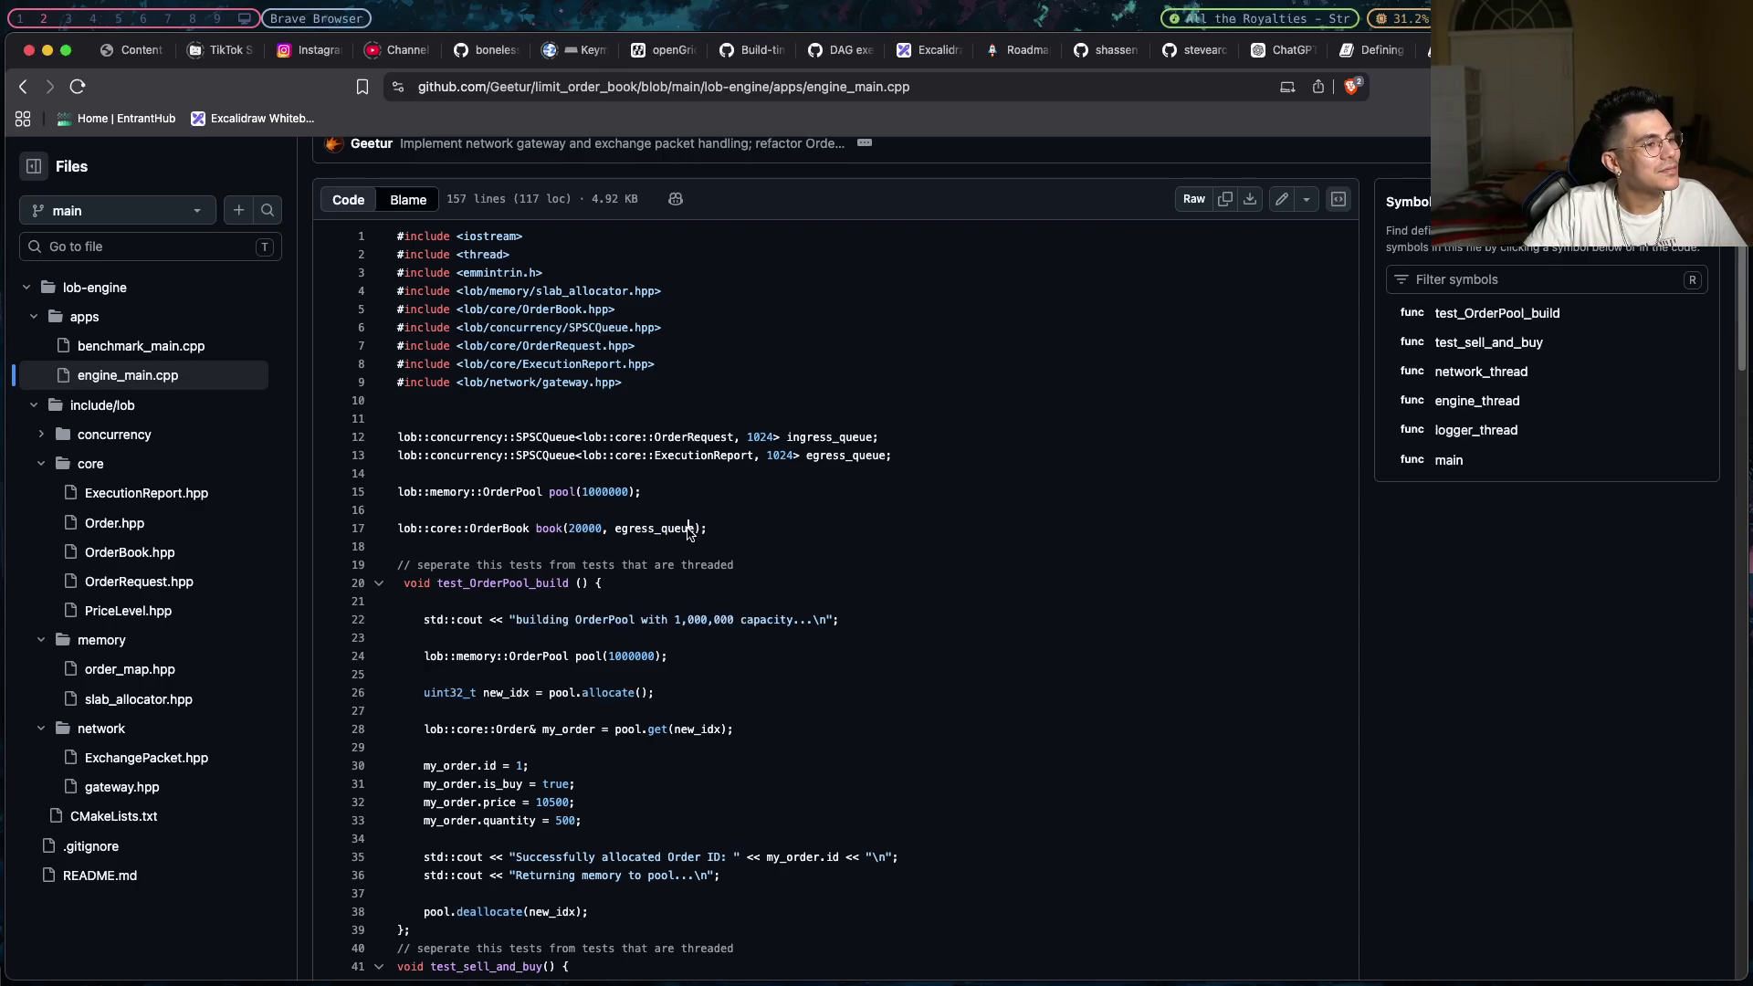
scroll(688, 530, down, 3)
scroll(688, 529, down, 1)
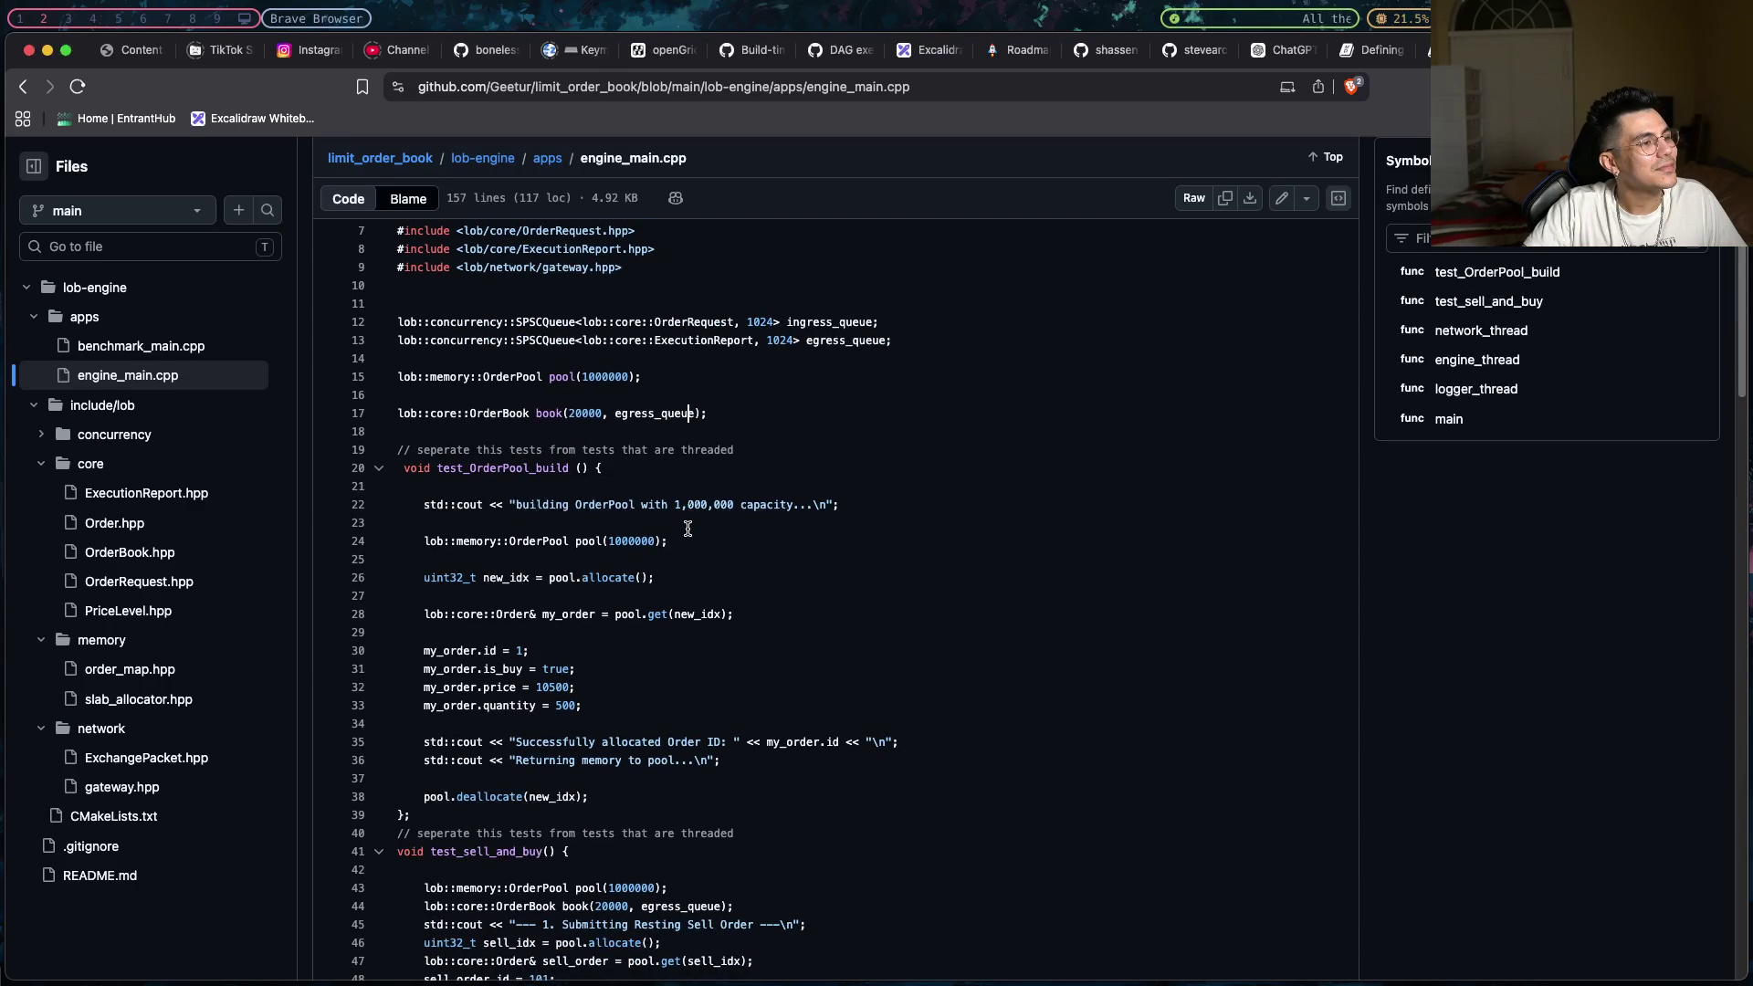
scroll(688, 529, down, 10)
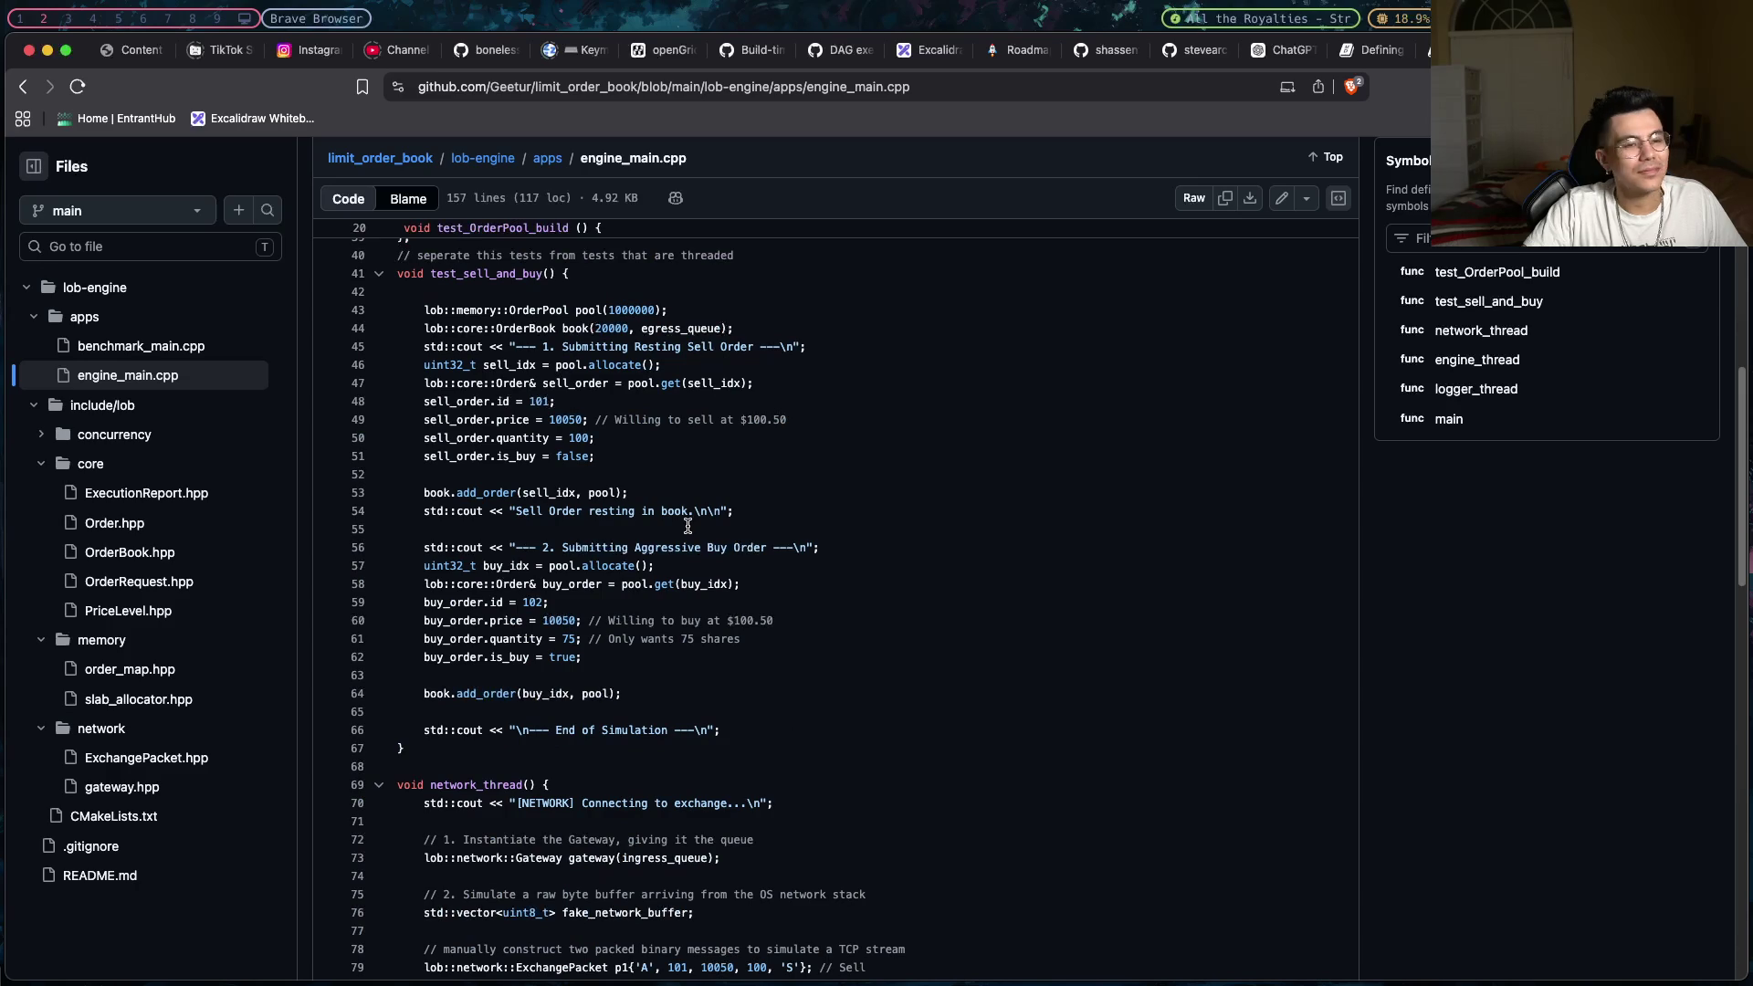
scroll(688, 527, down, 1)
scroll(687, 528, down, 1)
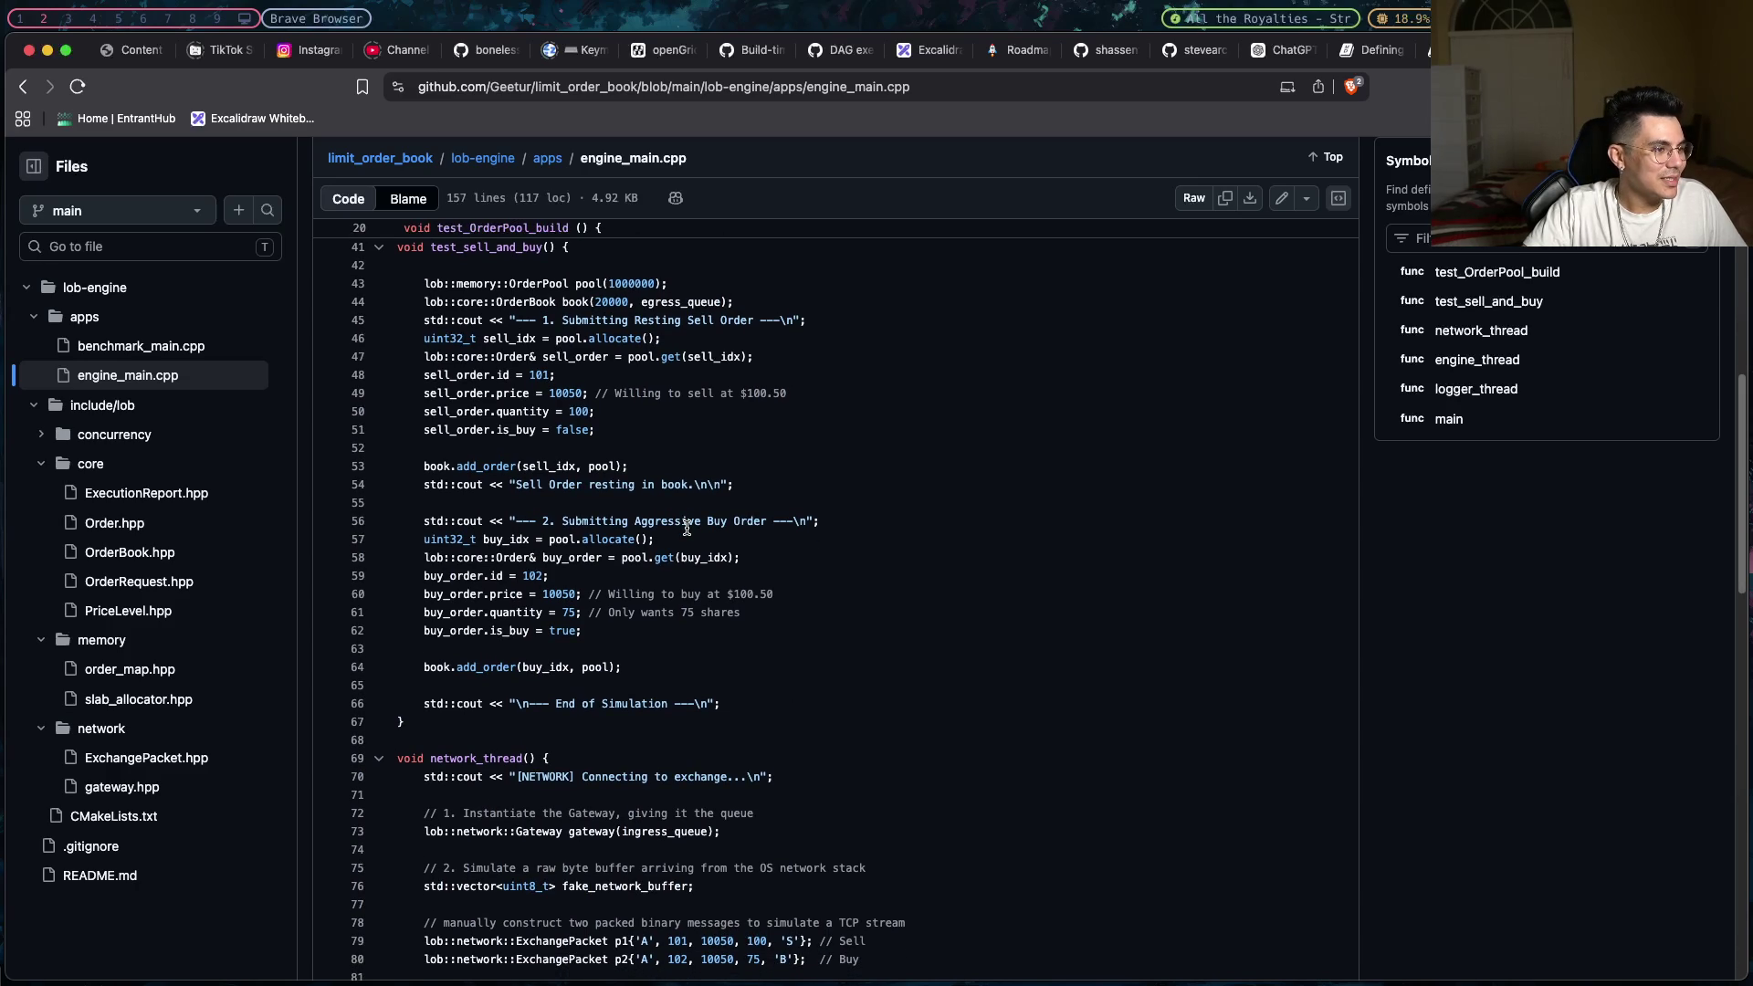
scroll(688, 529, up, 2)
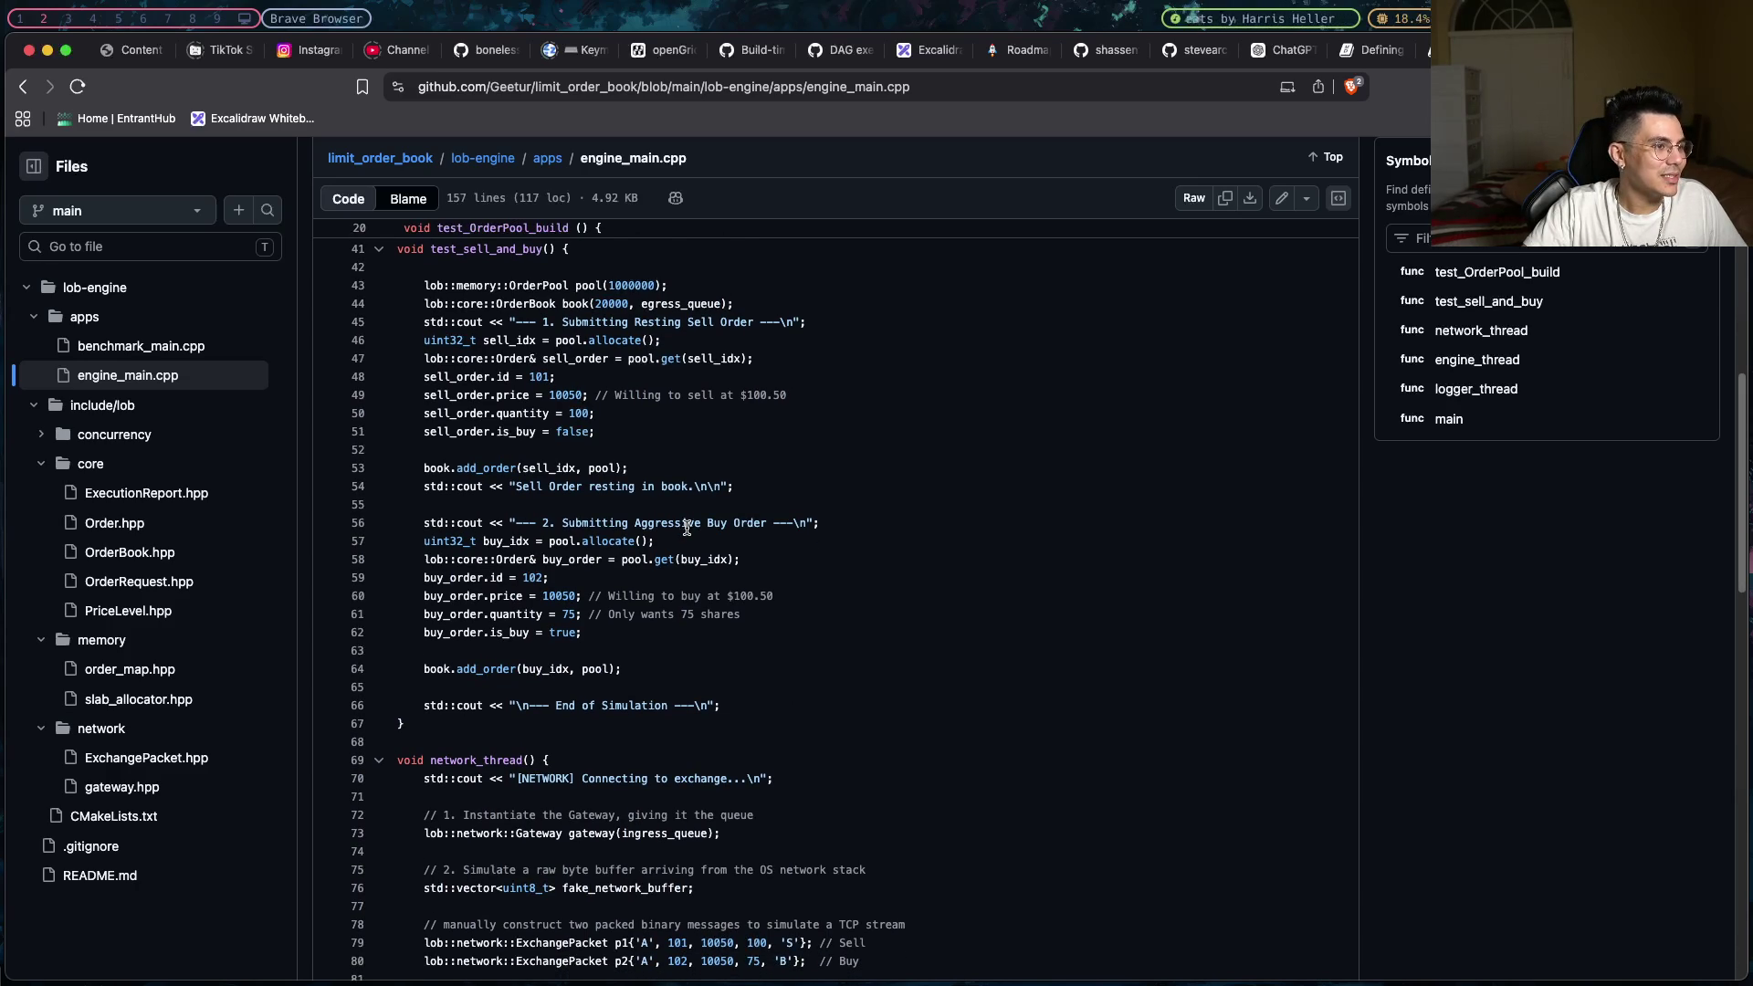
scroll(688, 528, up, 1)
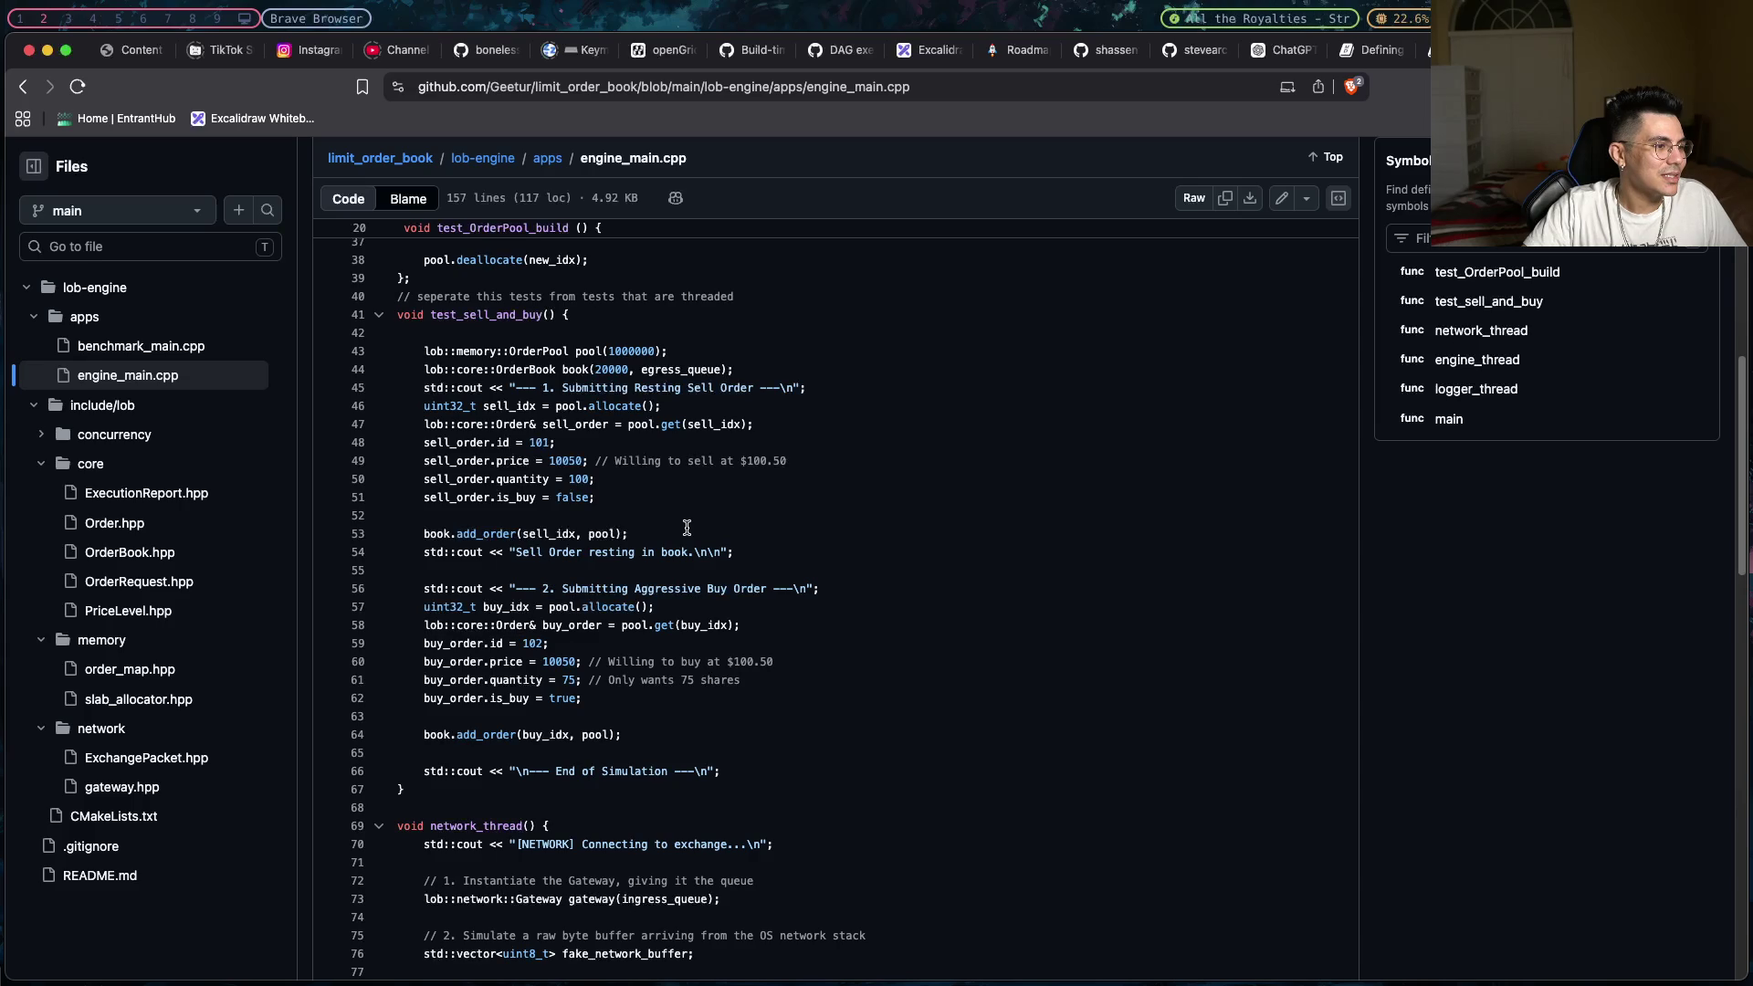
scroll(687, 529, down, 1)
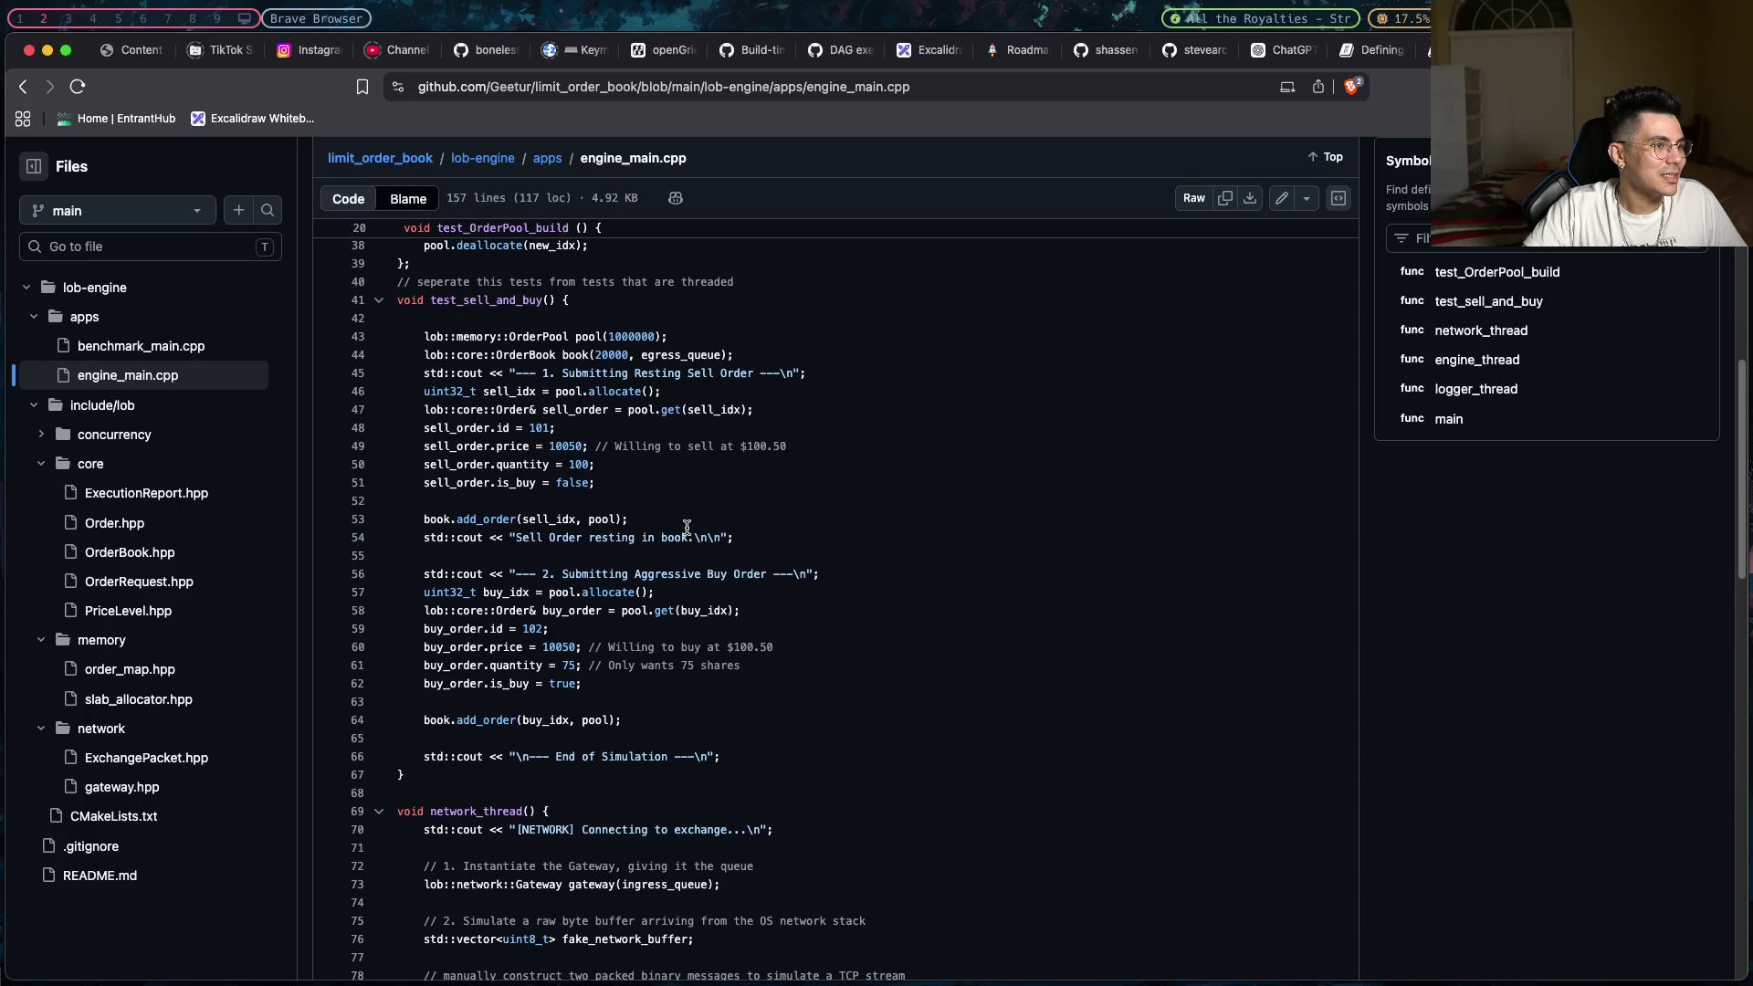
scroll(688, 527, down, 5)
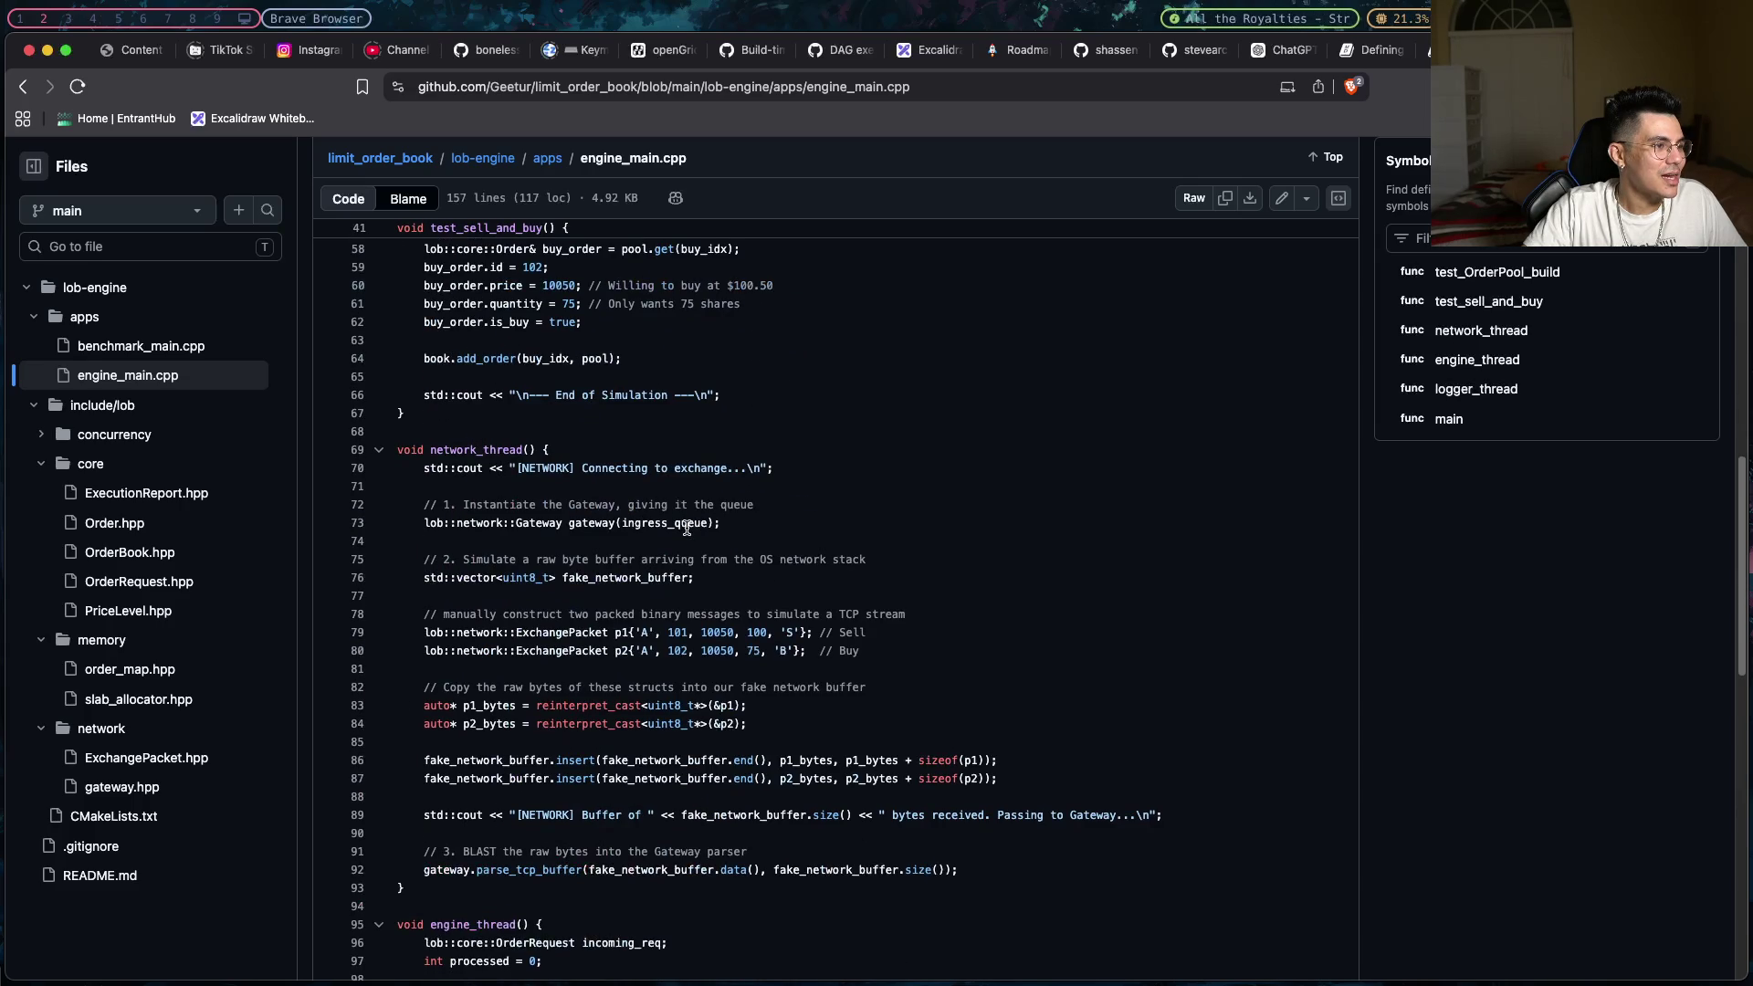
scroll(687, 528, down, 2)
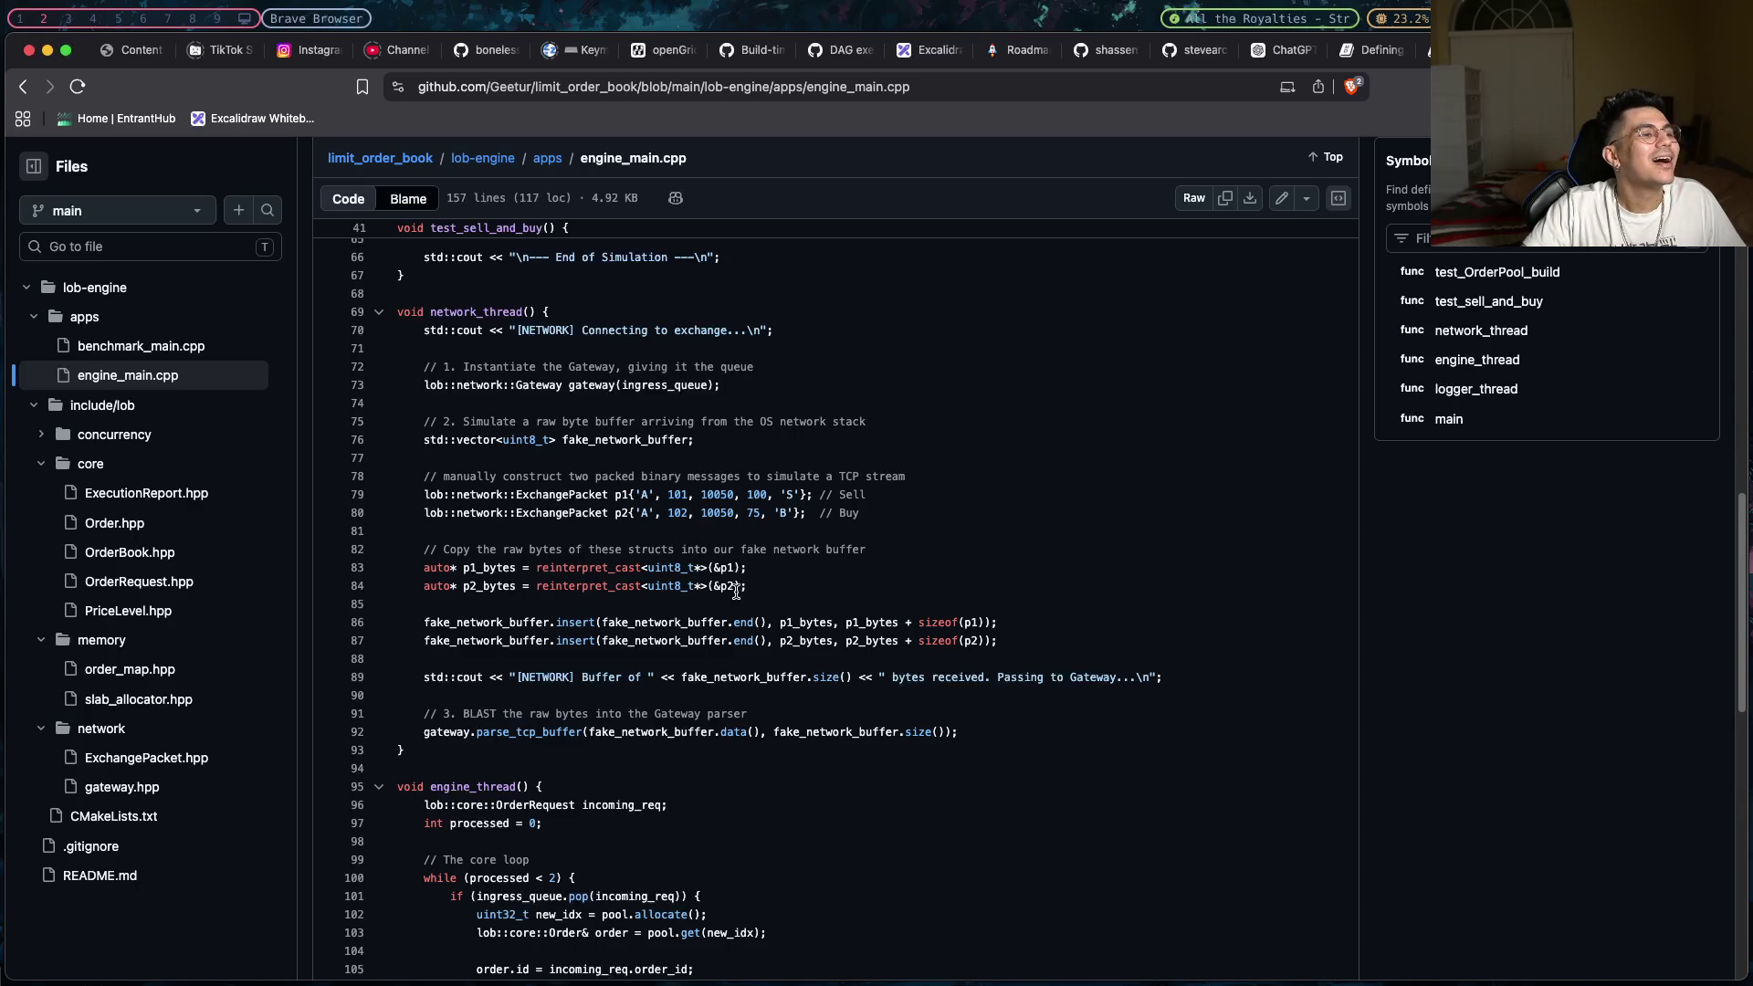
drag(757, 592, 417, 568)
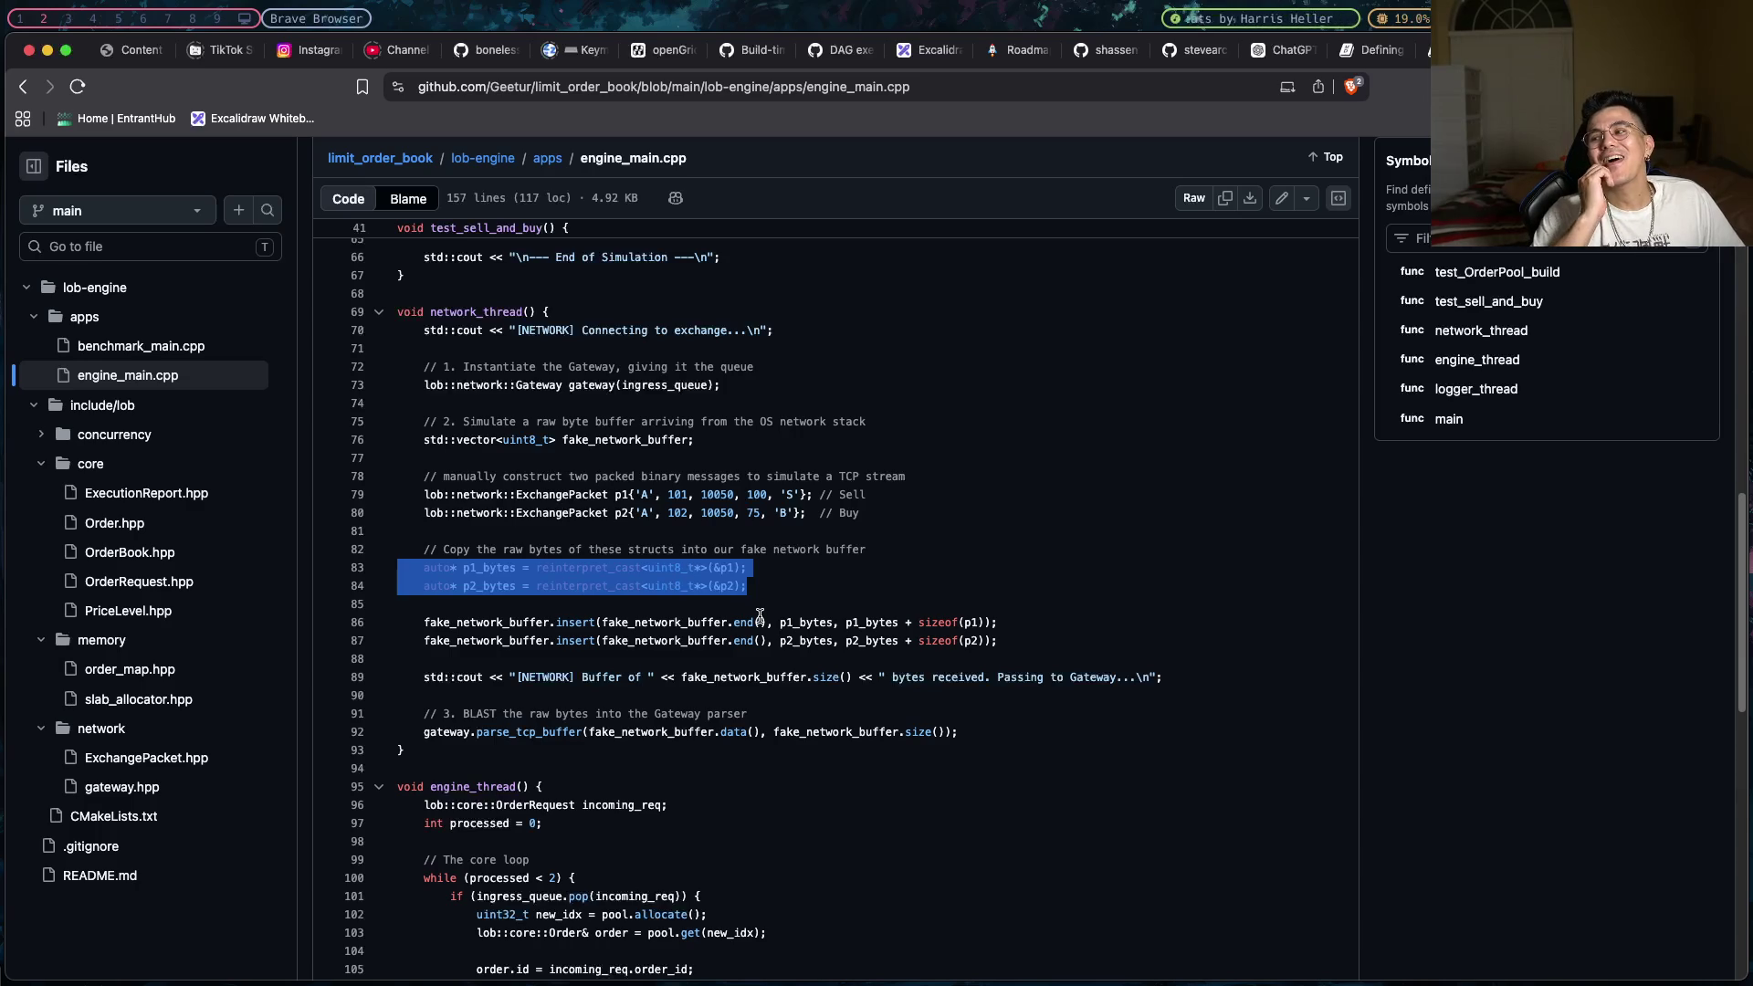
click(673, 604)
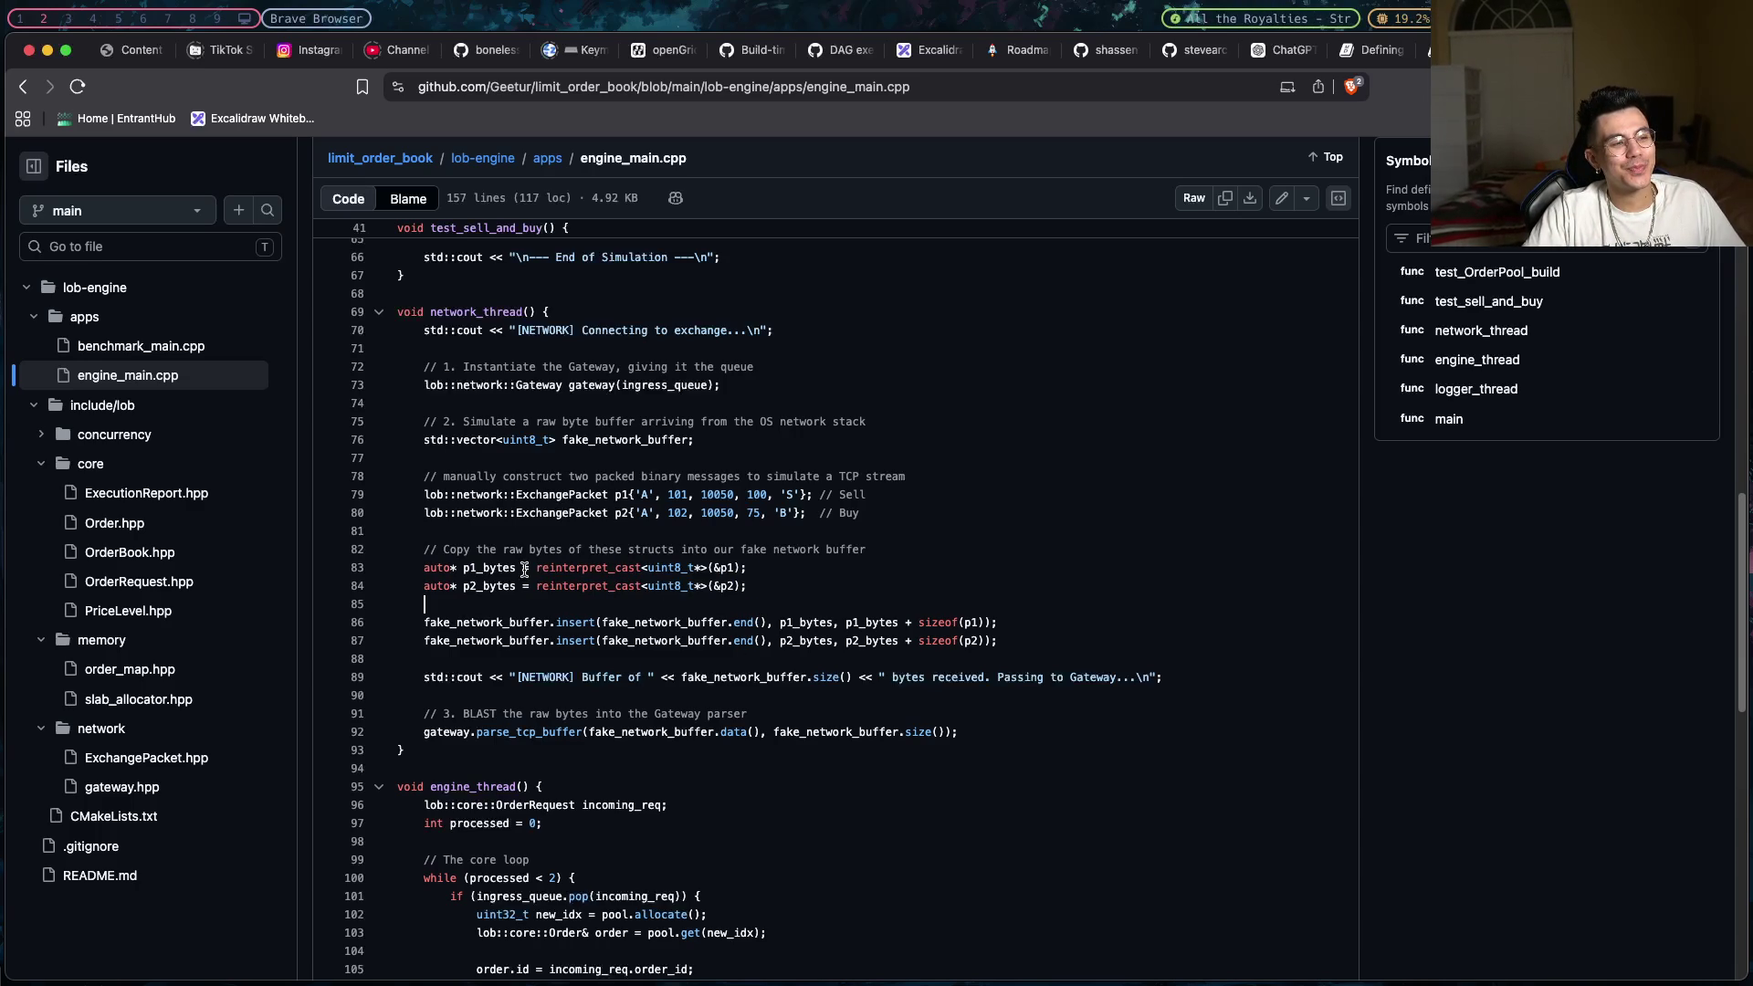
mouse_move(536, 571)
mouse_down()
mouse_move(712, 571)
mouse_move(527, 573)
mouse_up()
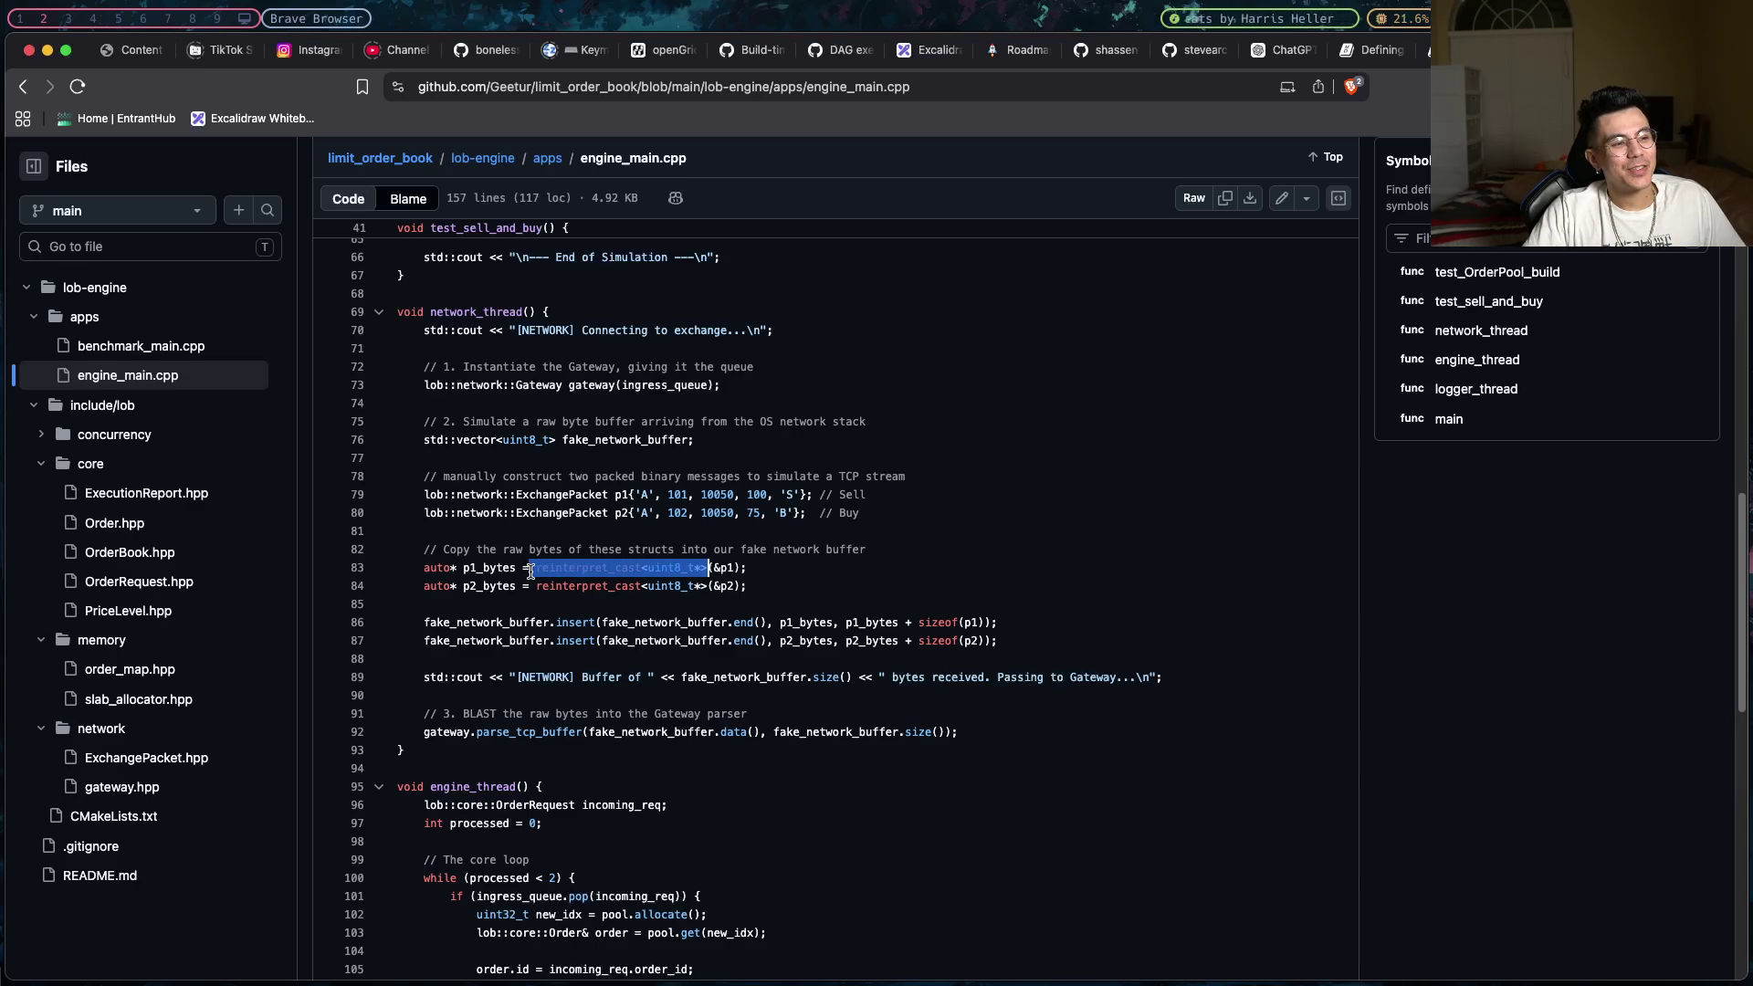
click(542, 585)
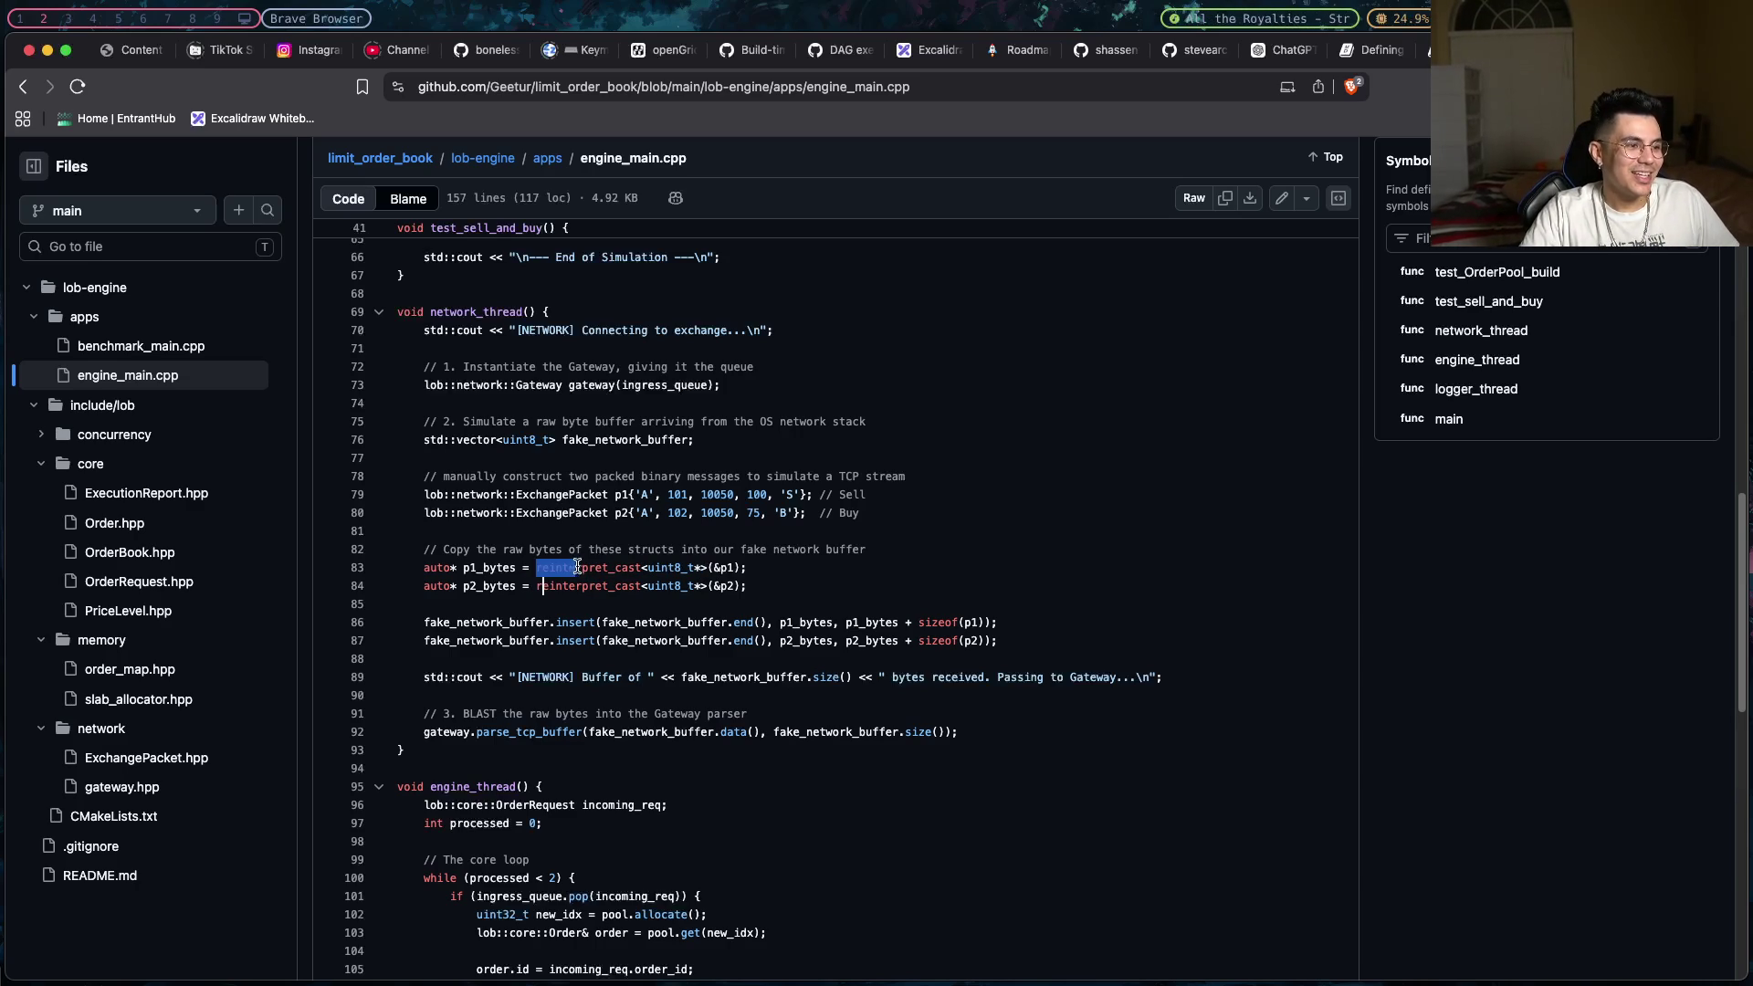
mouse_move(577, 568)
mouse_down()
mouse_move(691, 569)
mouse_move(522, 570)
mouse_up()
click(704, 568)
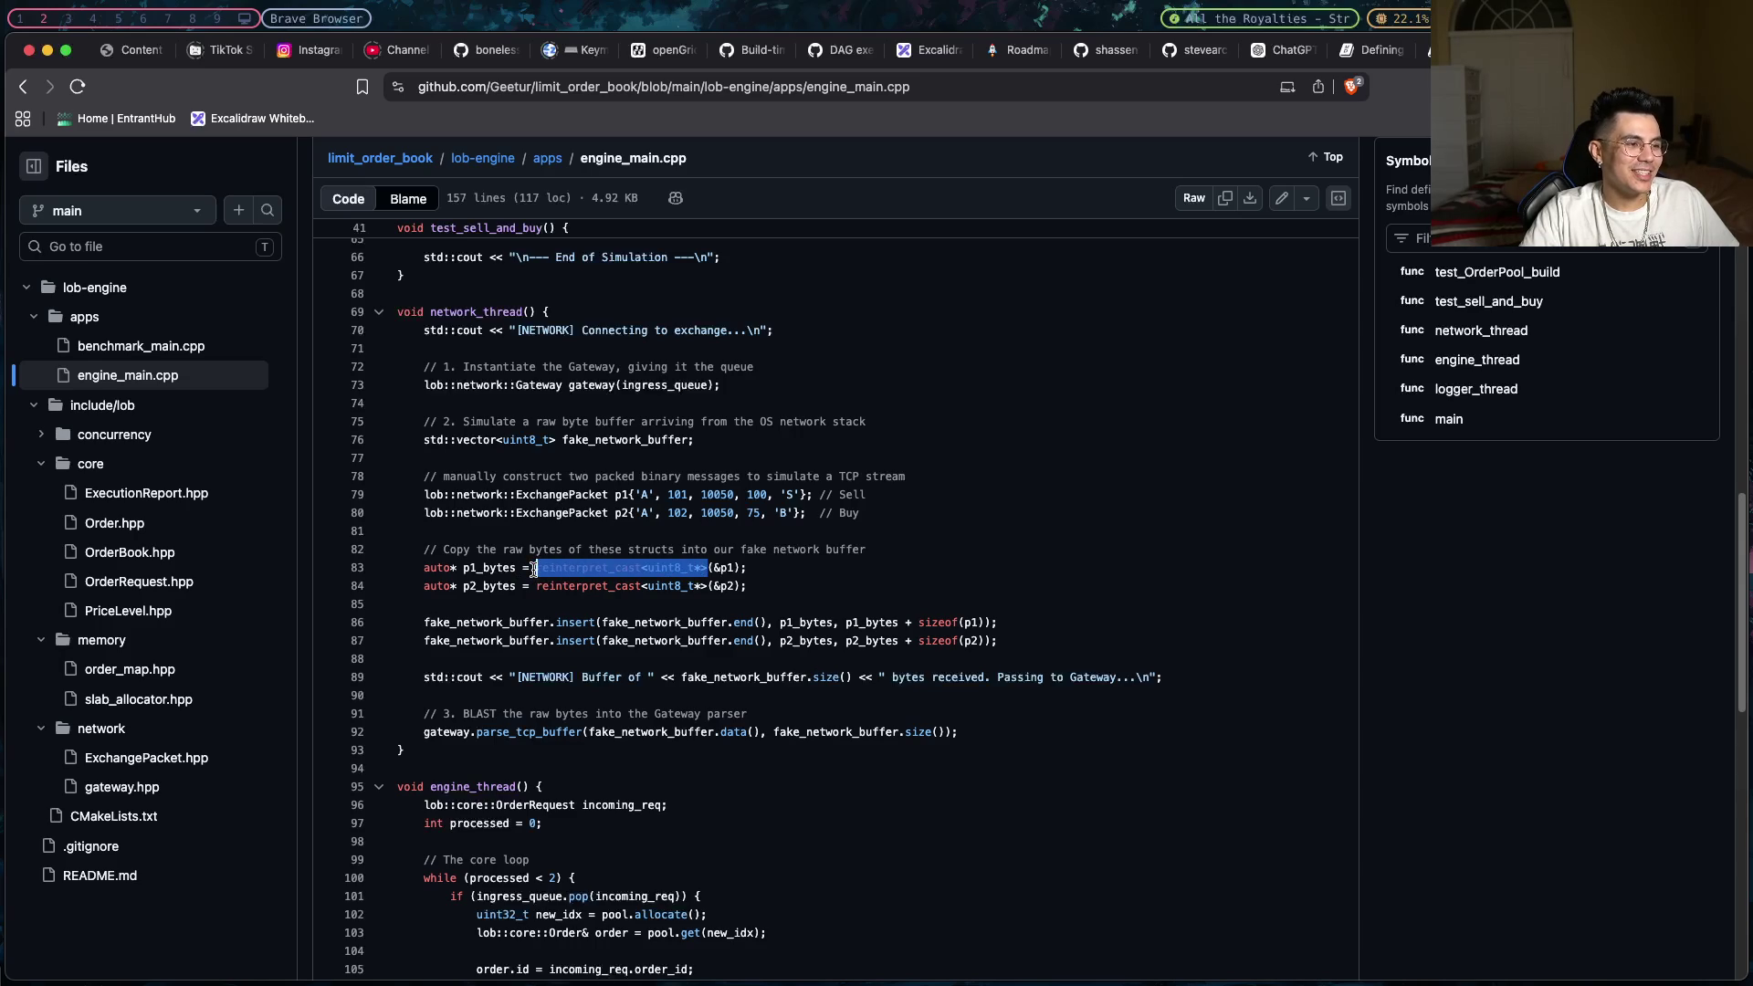
click(534, 568)
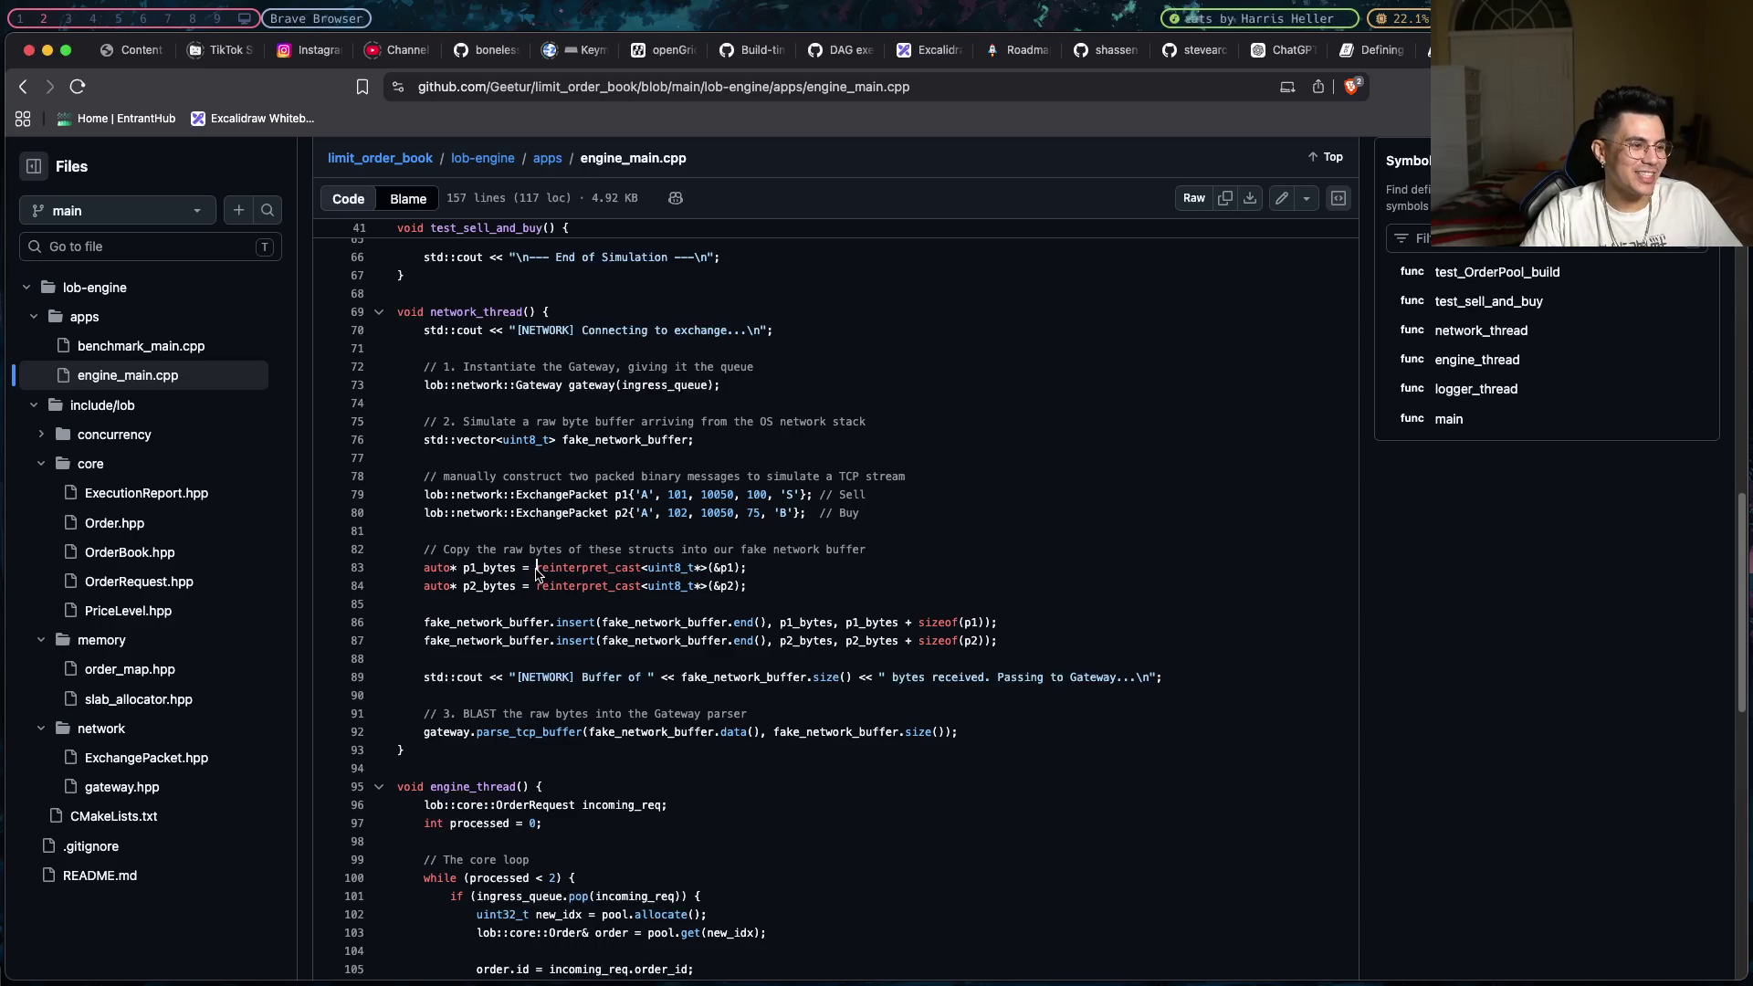
drag(537, 568, 703, 568)
click(702, 568)
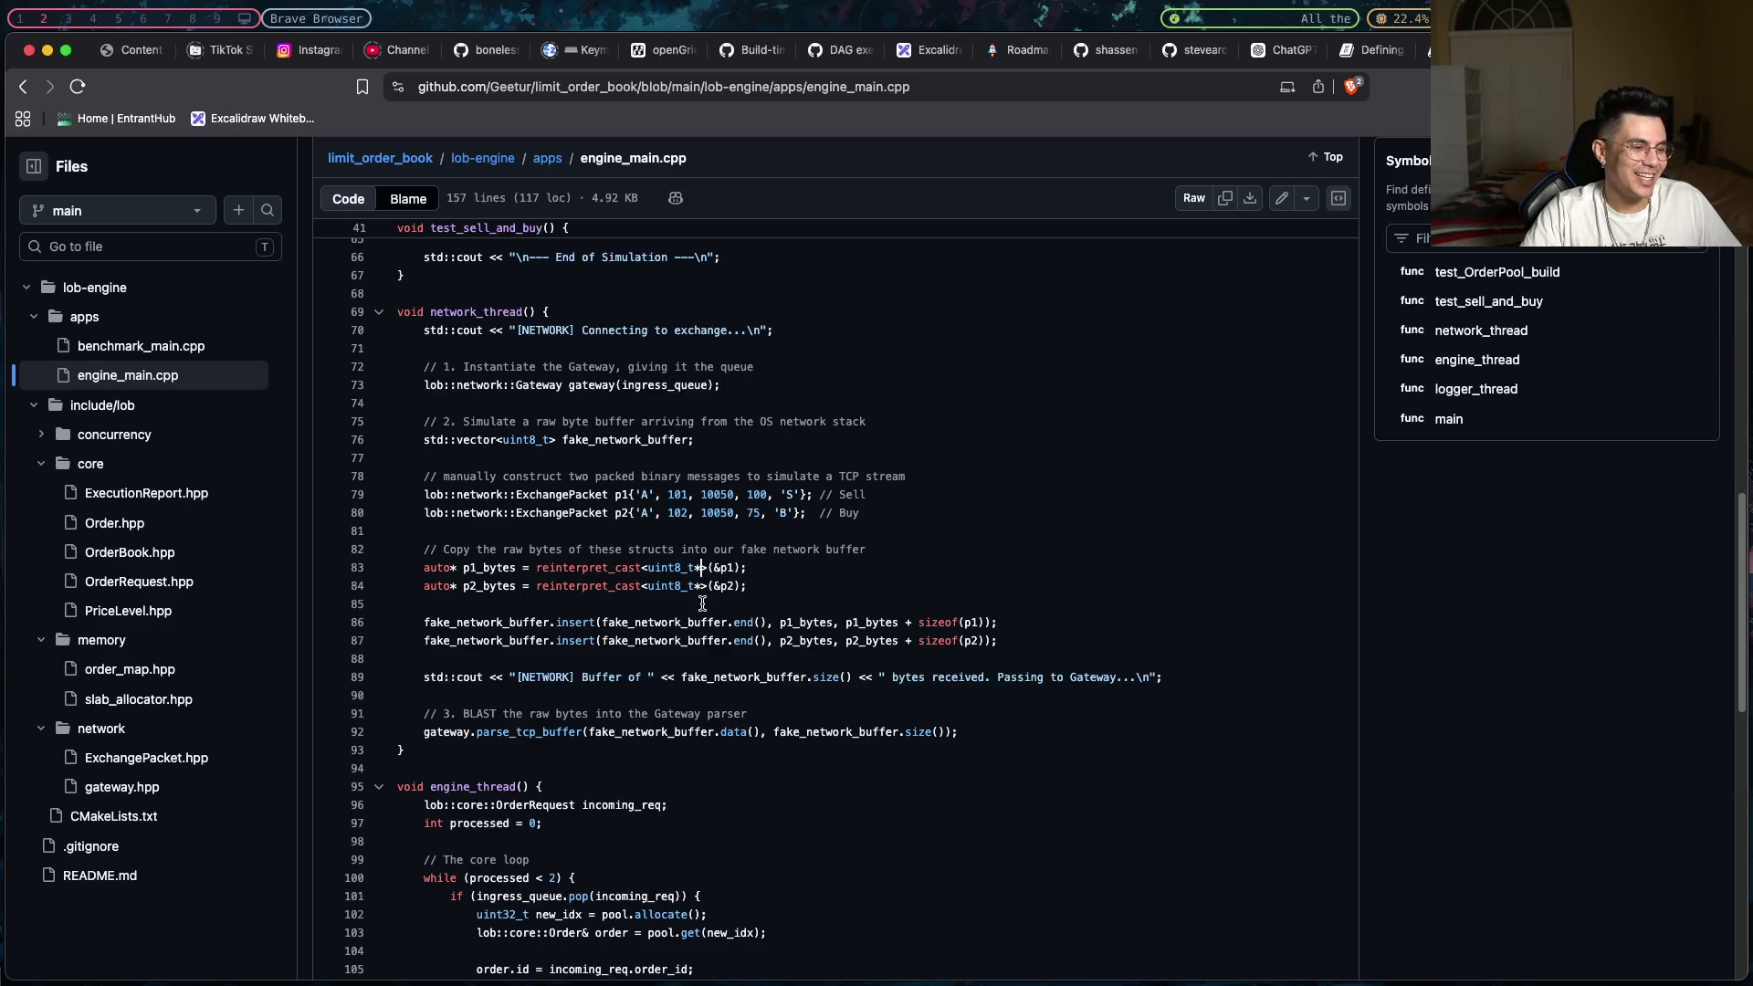
- Show the uint8_t references and mark the &p1 argument of the cast
click(654, 571)
scroll(656, 574, down, 3)
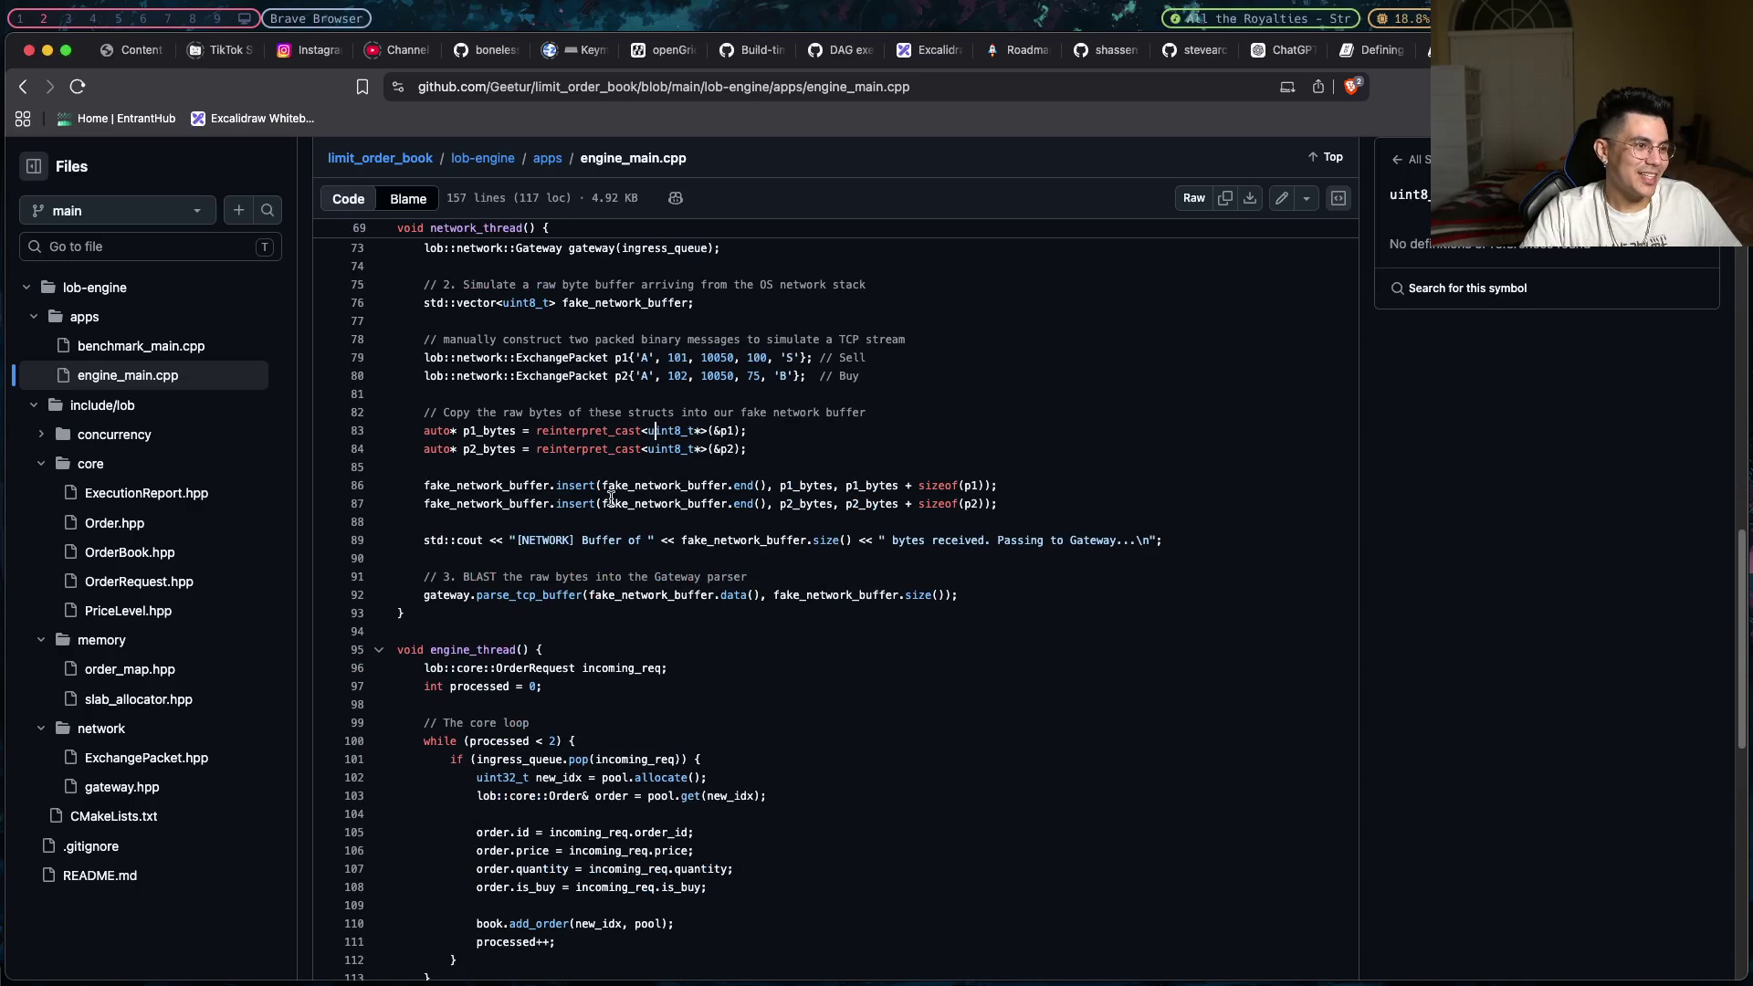
scroll(596, 506, up, 2)
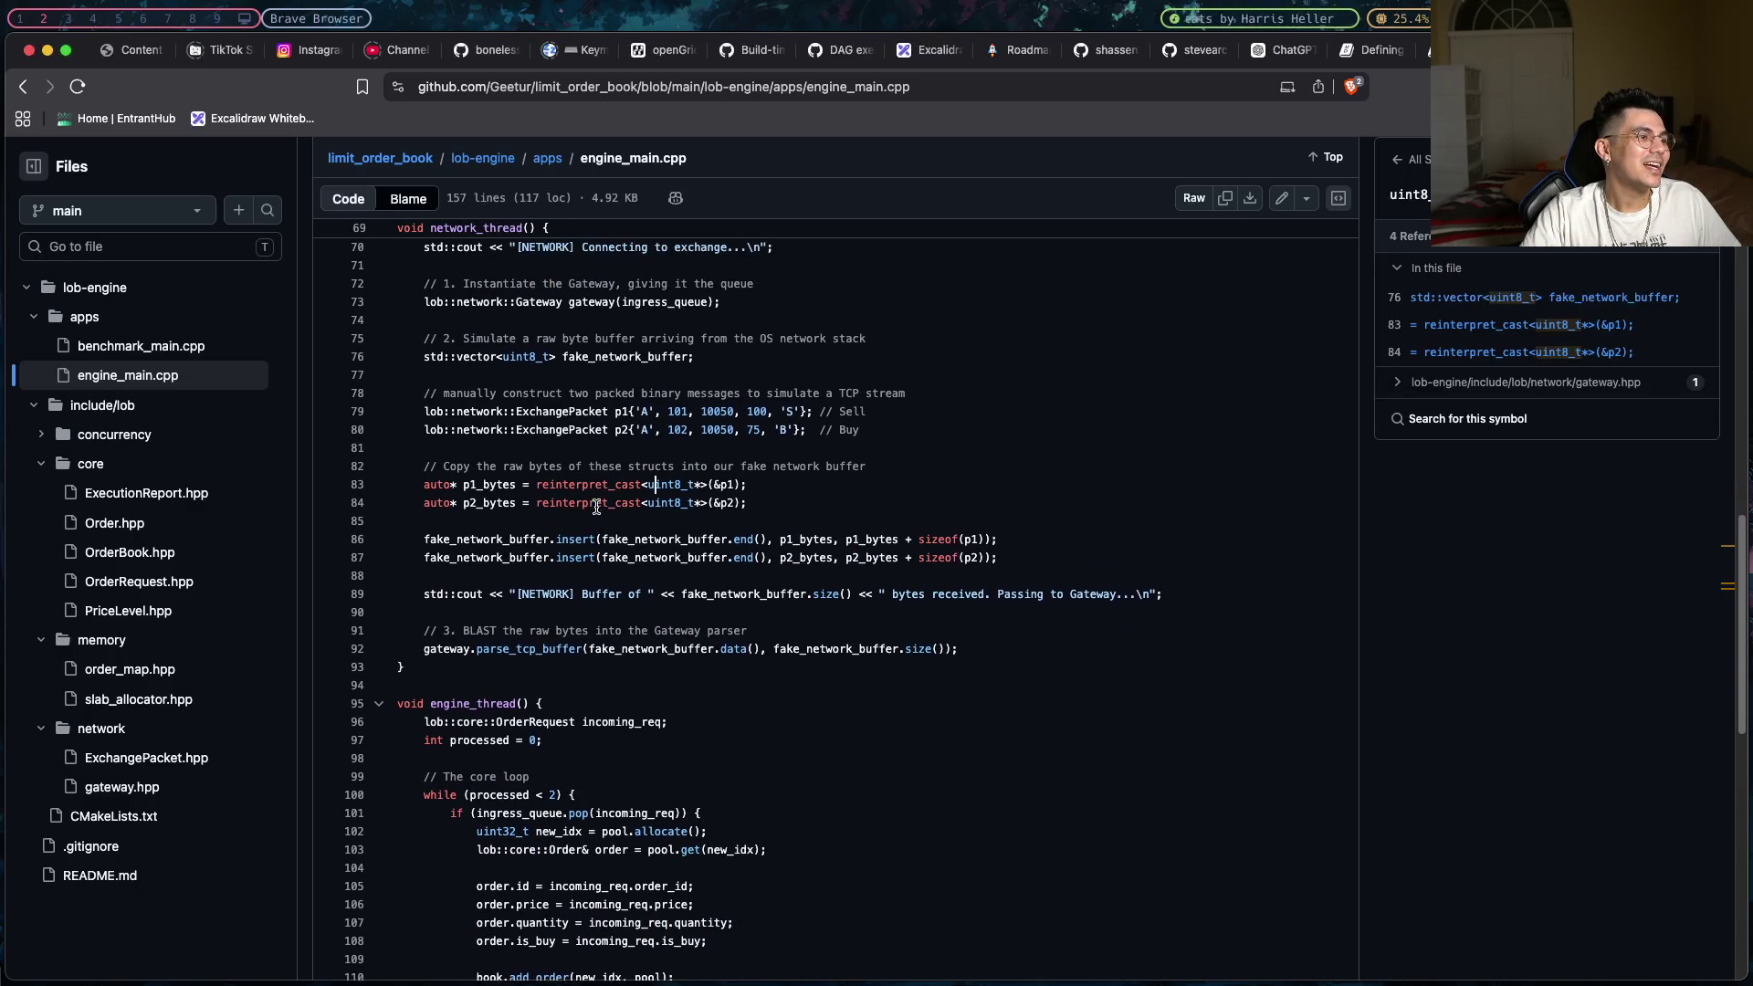
scroll(745, 511, down, 1)
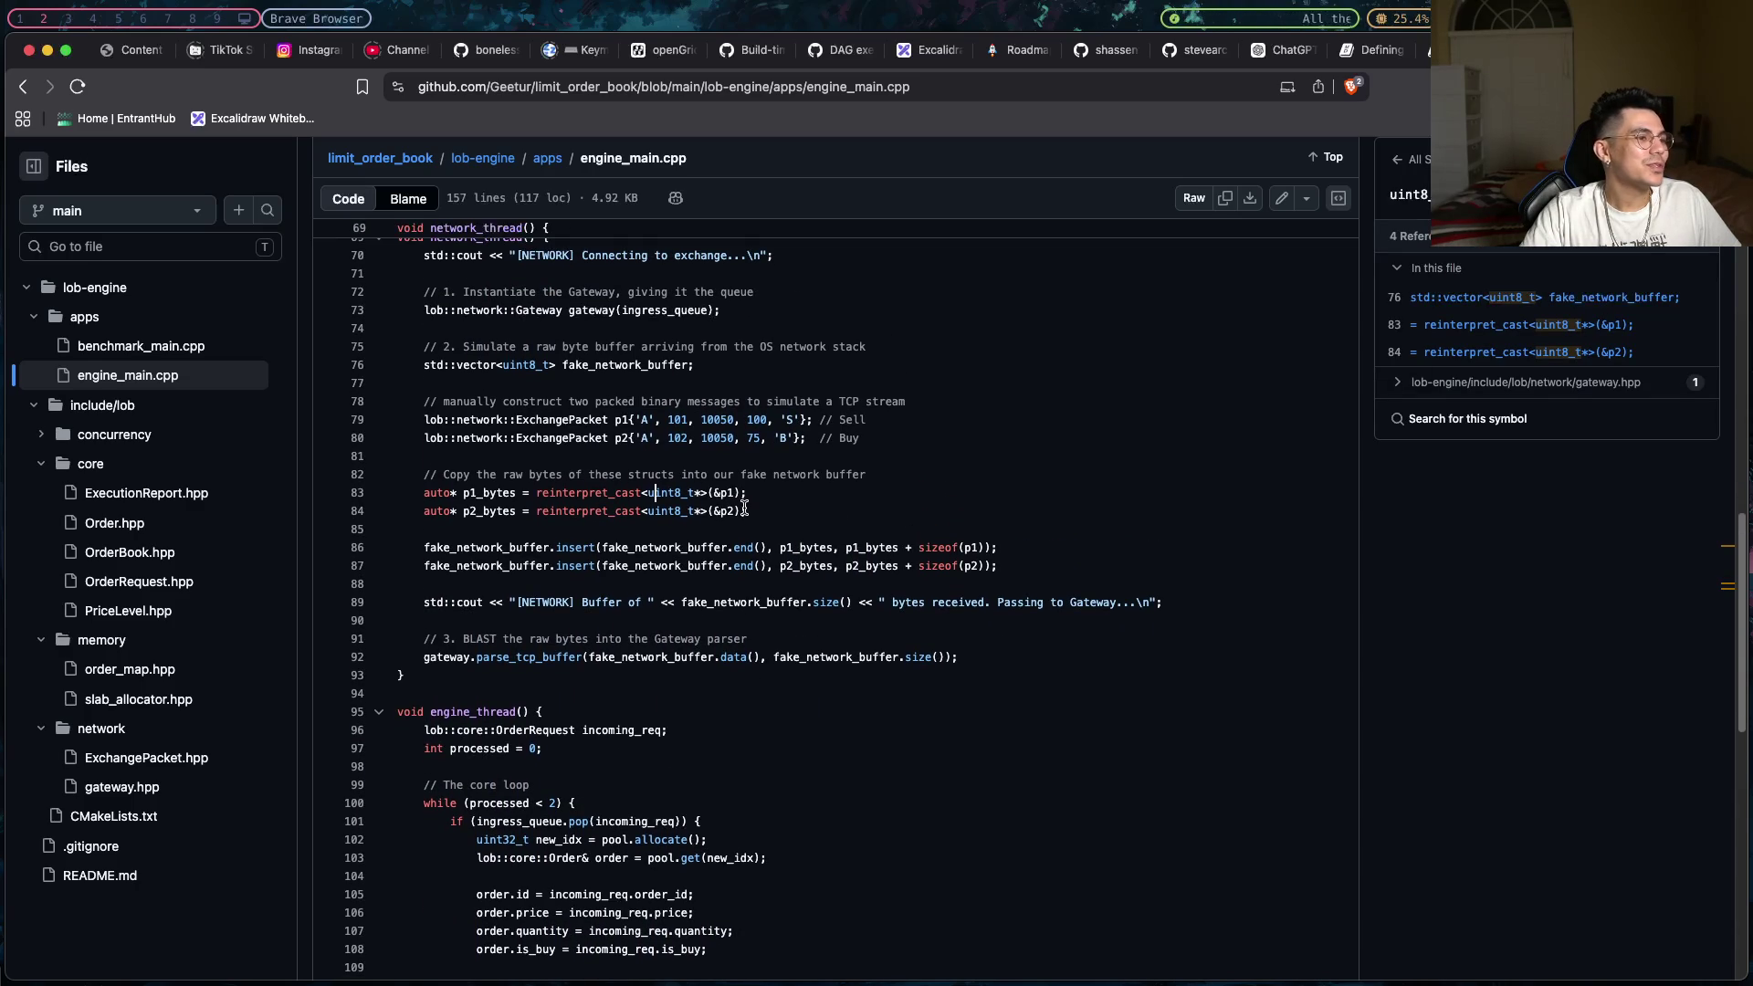
drag(736, 494, 712, 497)
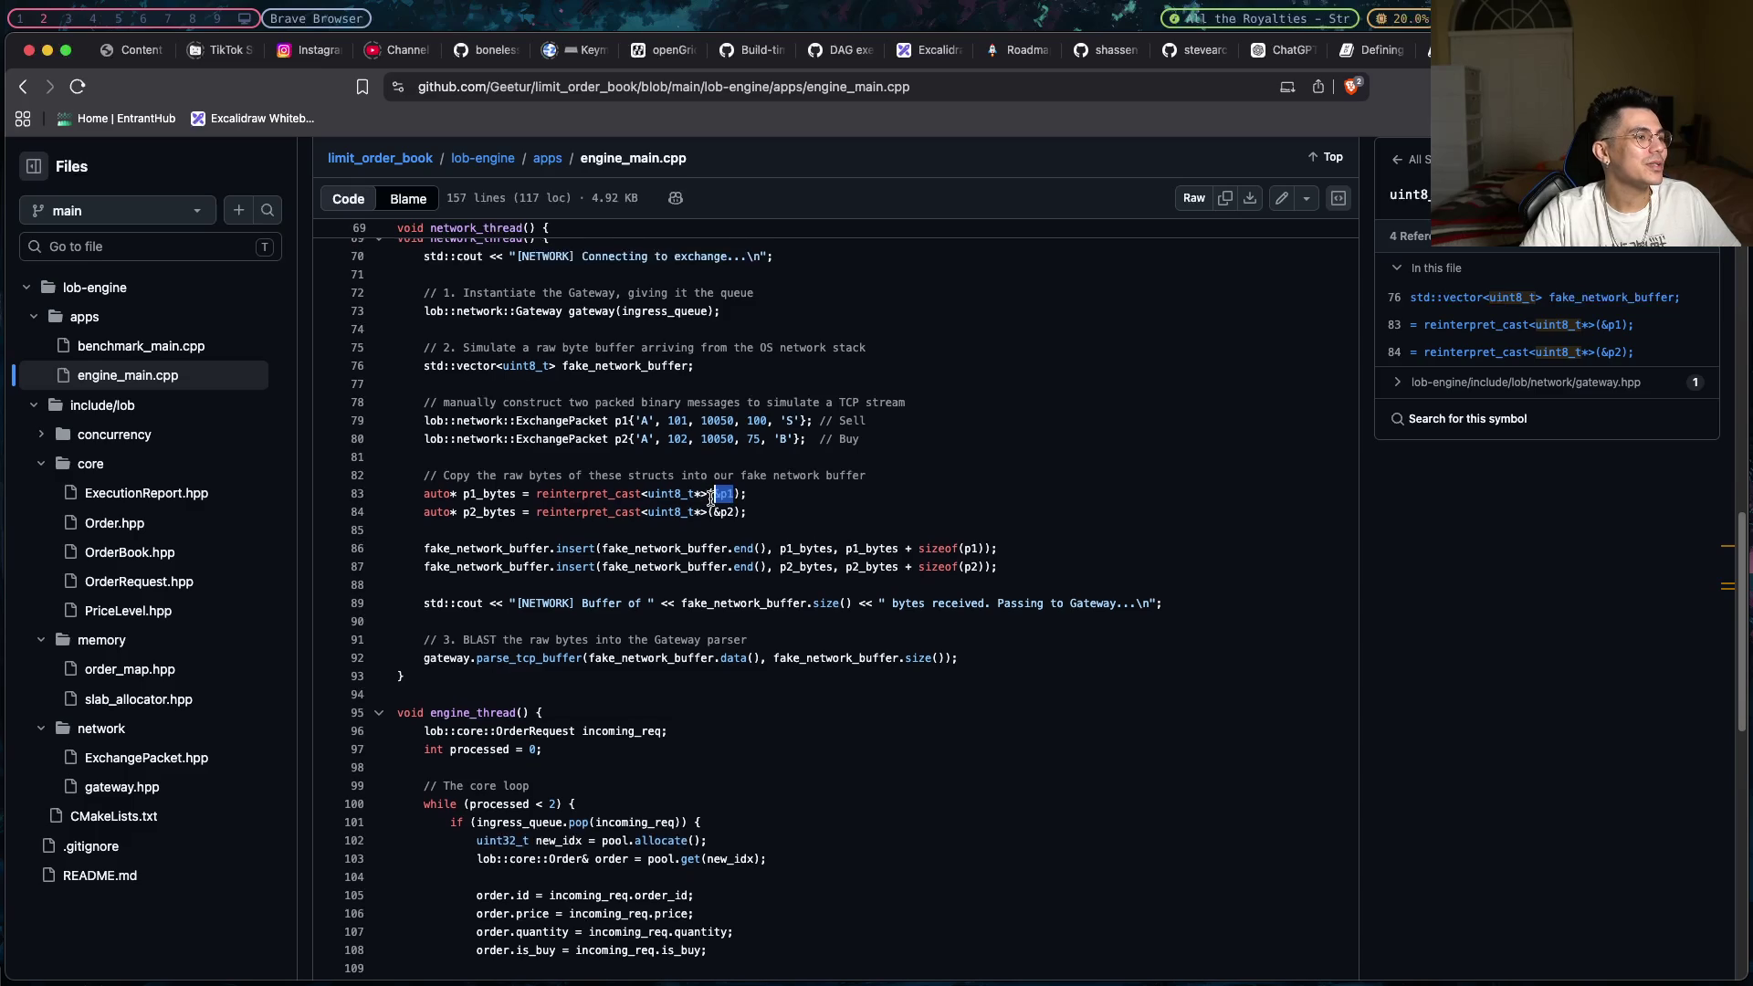
scroll(712, 497, up, 2)
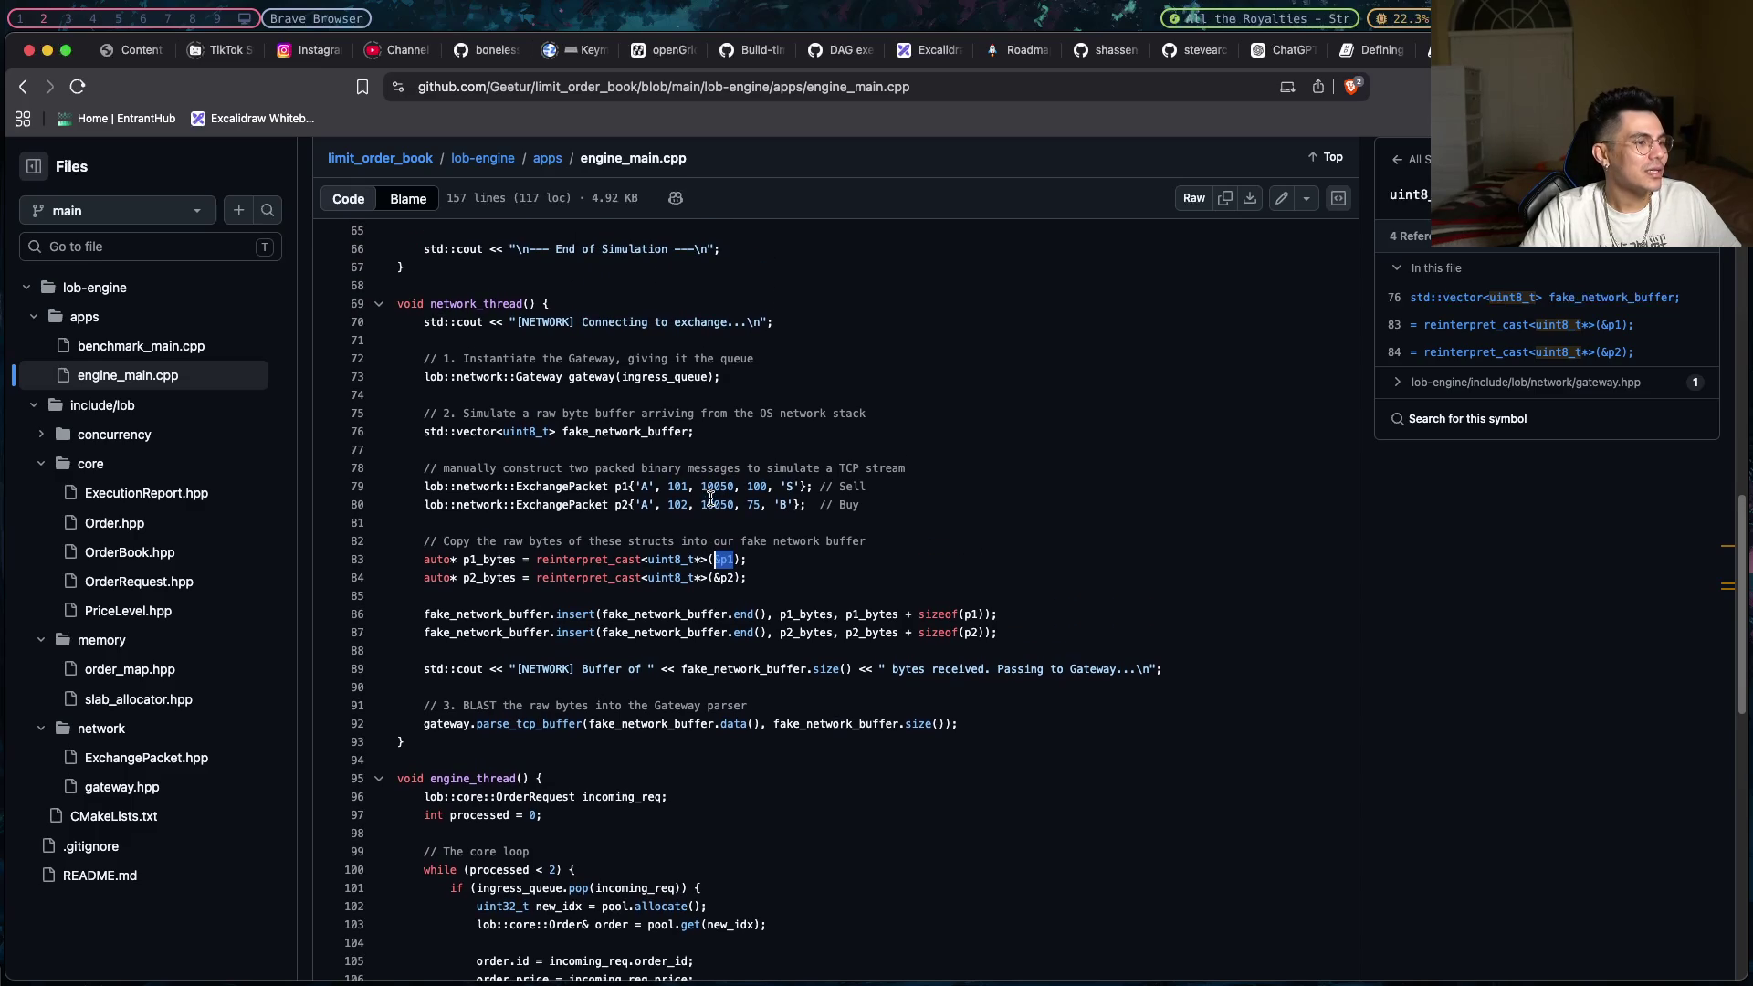
- List references to the price 10050 and mark the ExchangePacket p1 declaration on line 79
click(710, 497)
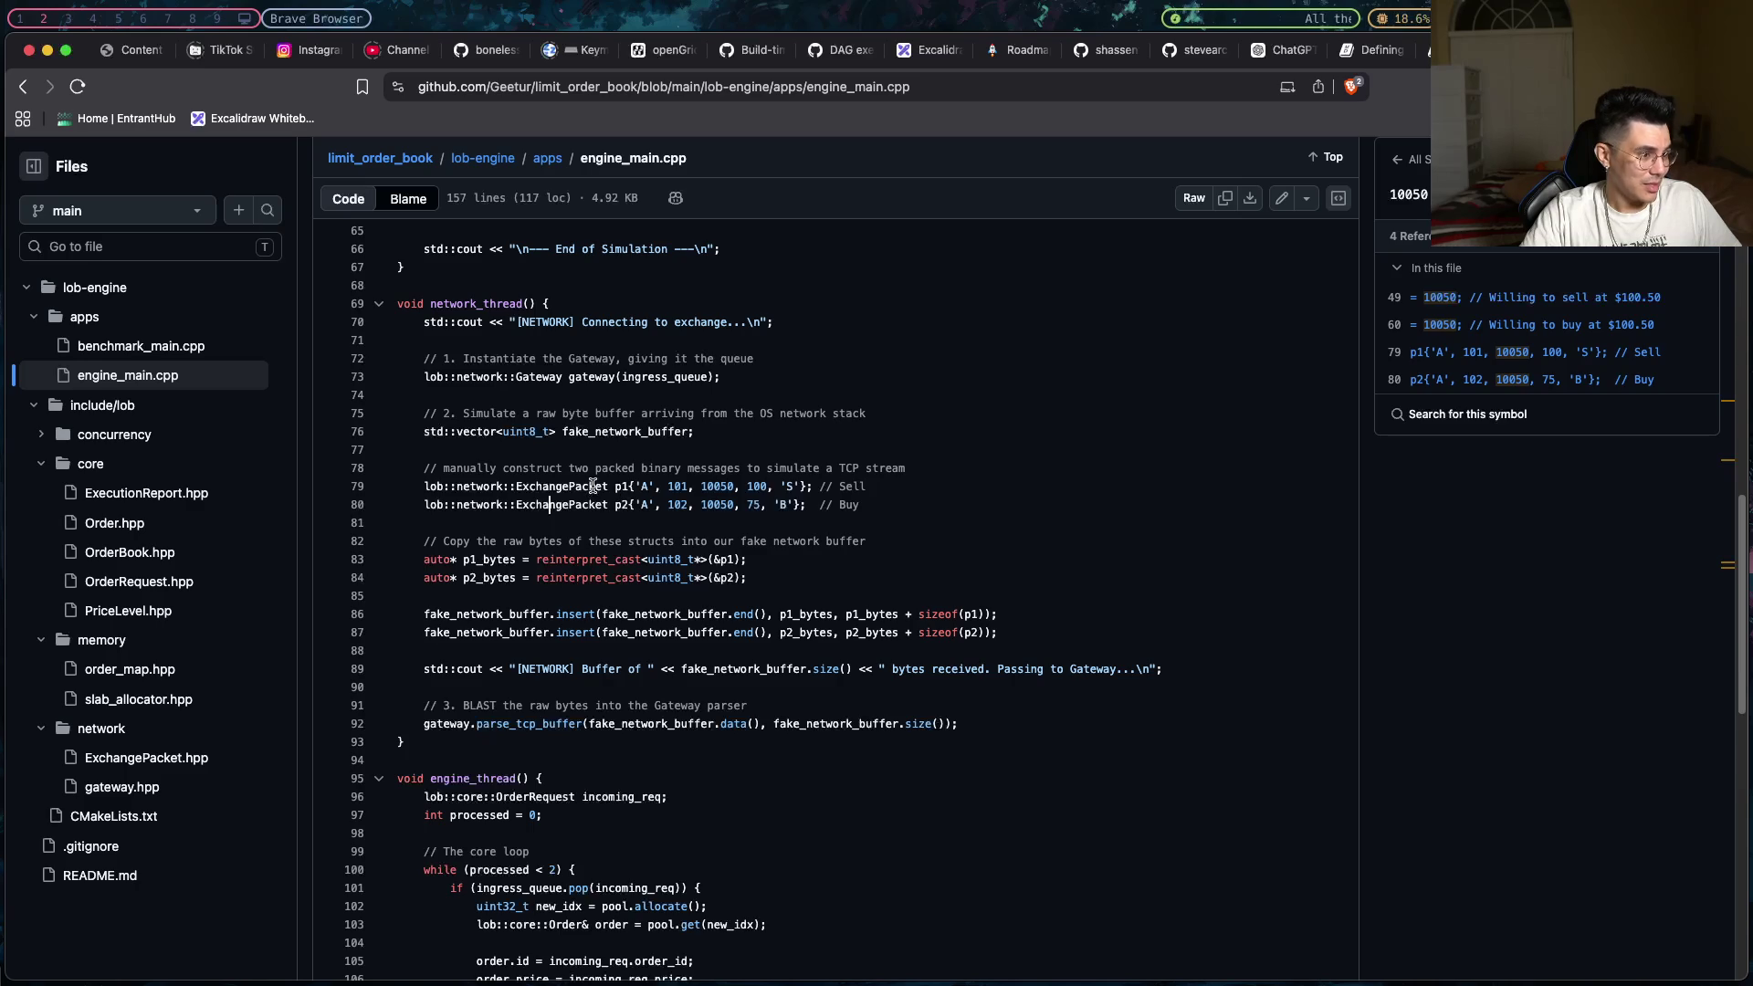
drag(622, 486, 431, 489)
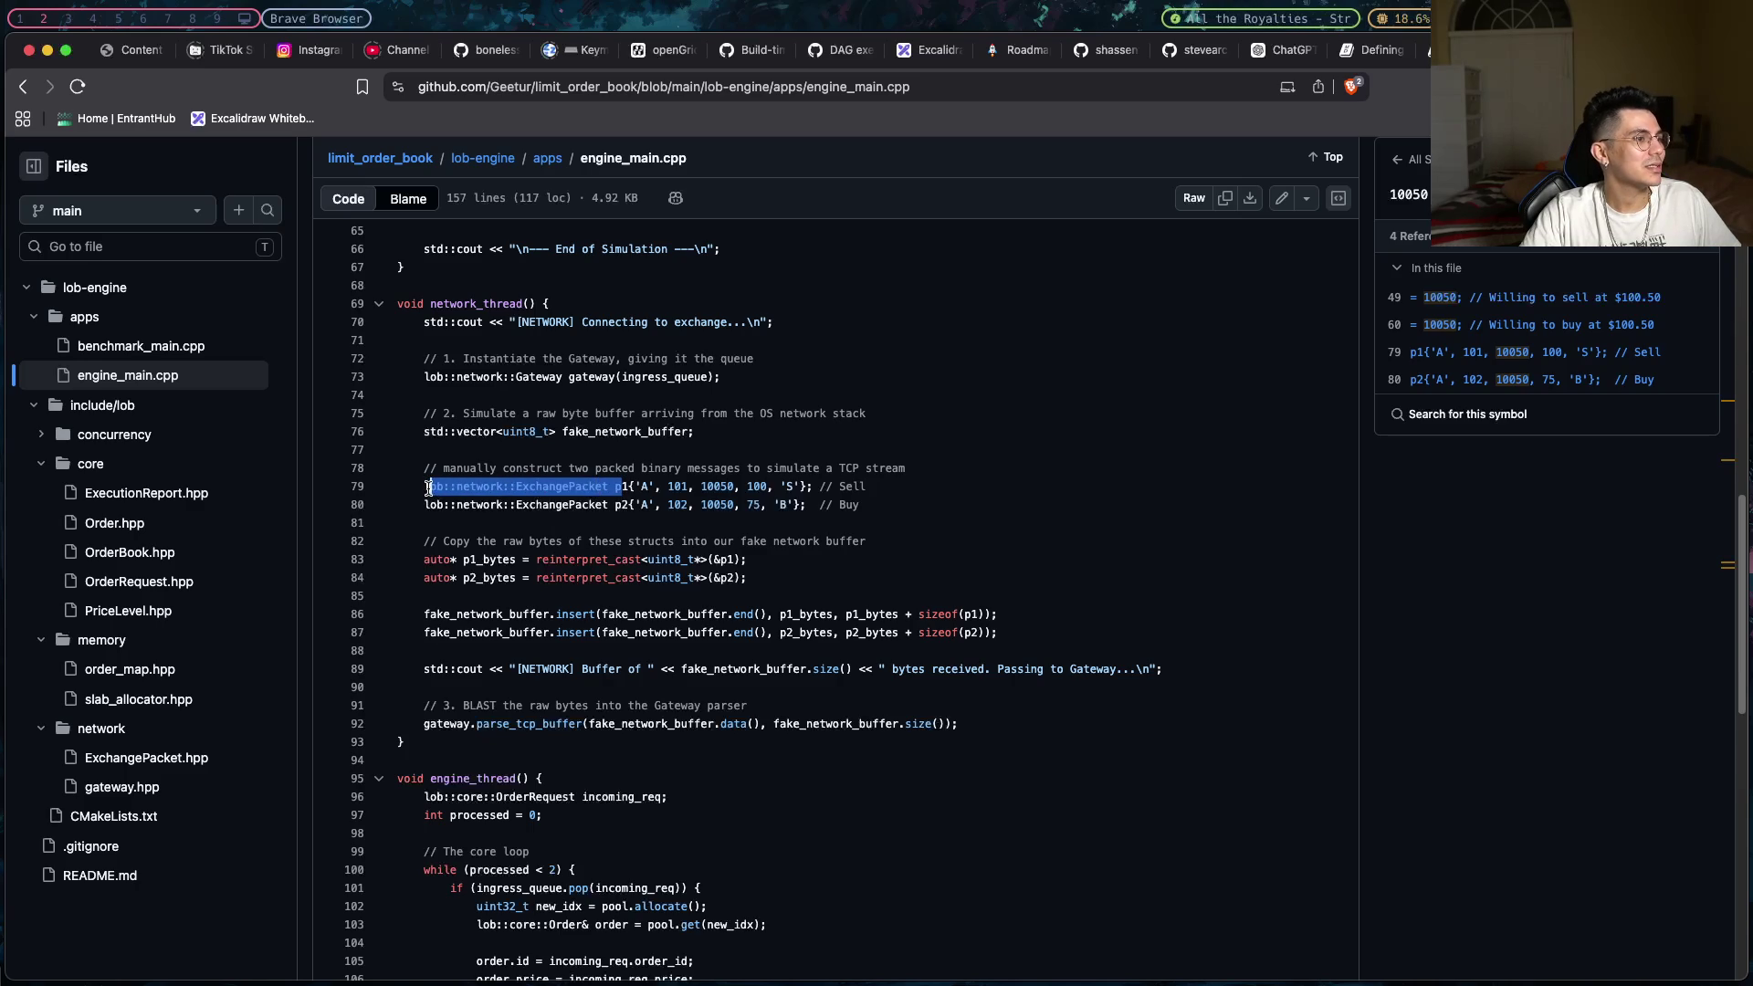
click(430, 489)
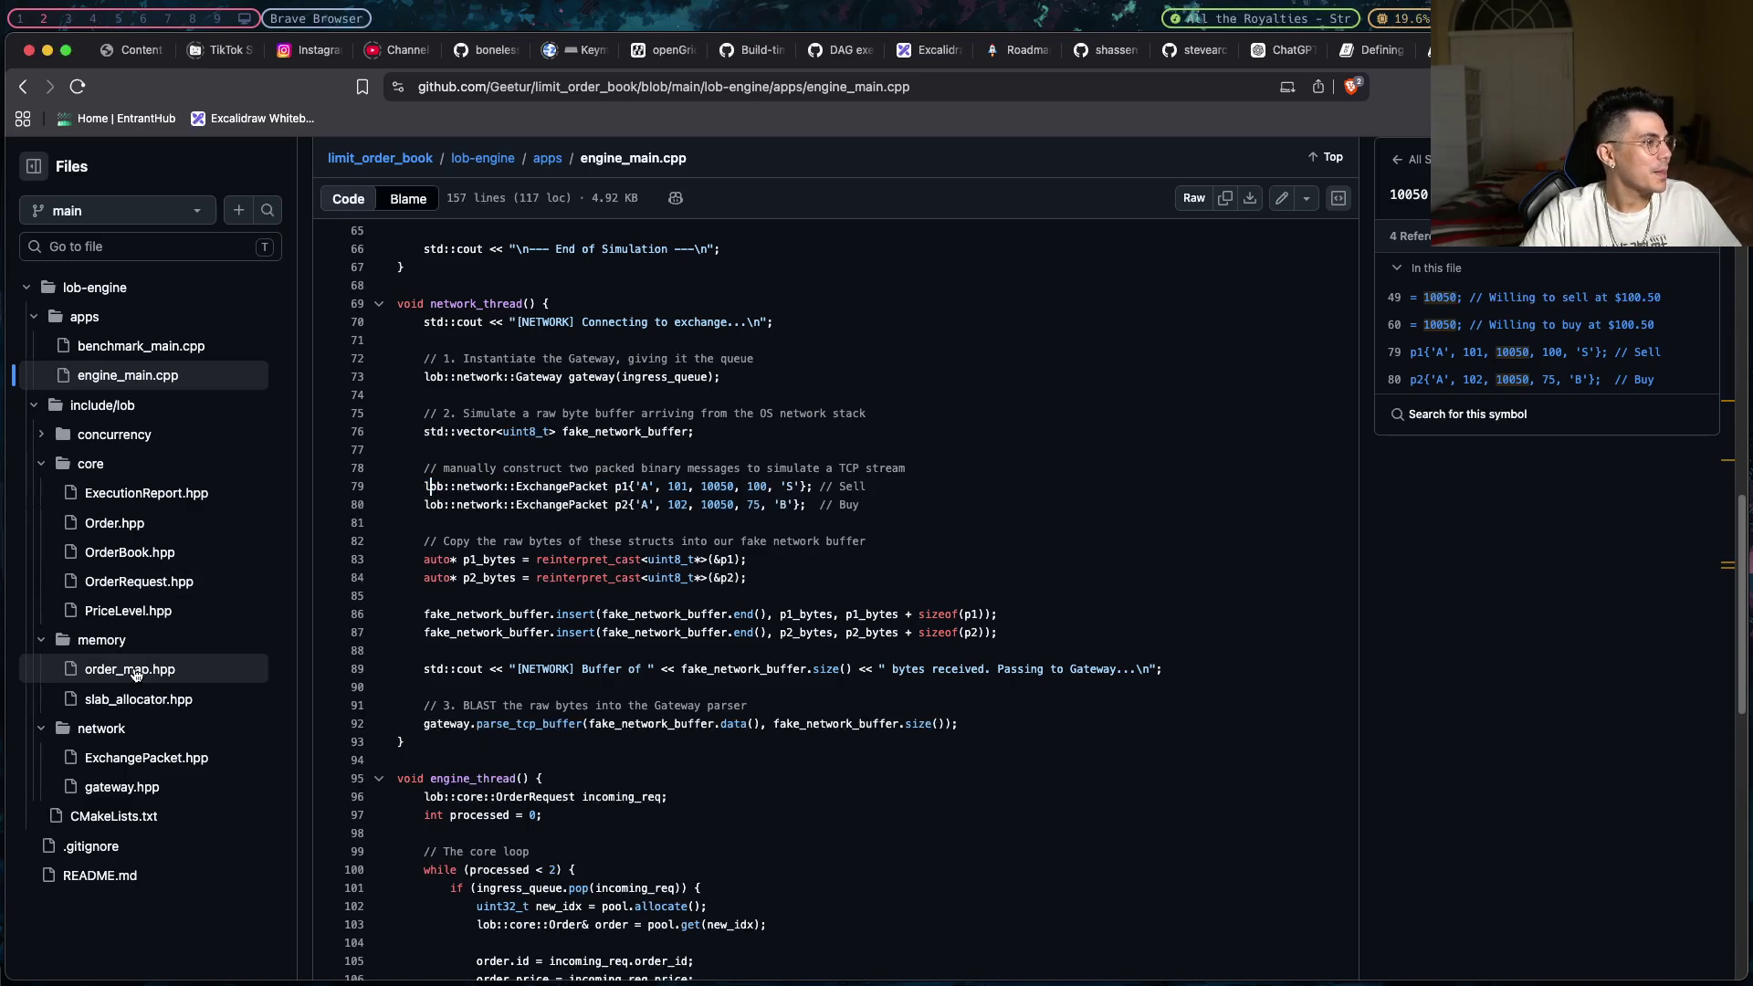
- Open network/ExchangePacket.hpp and select the packed ExchangePacket struct definition
click(147, 758)
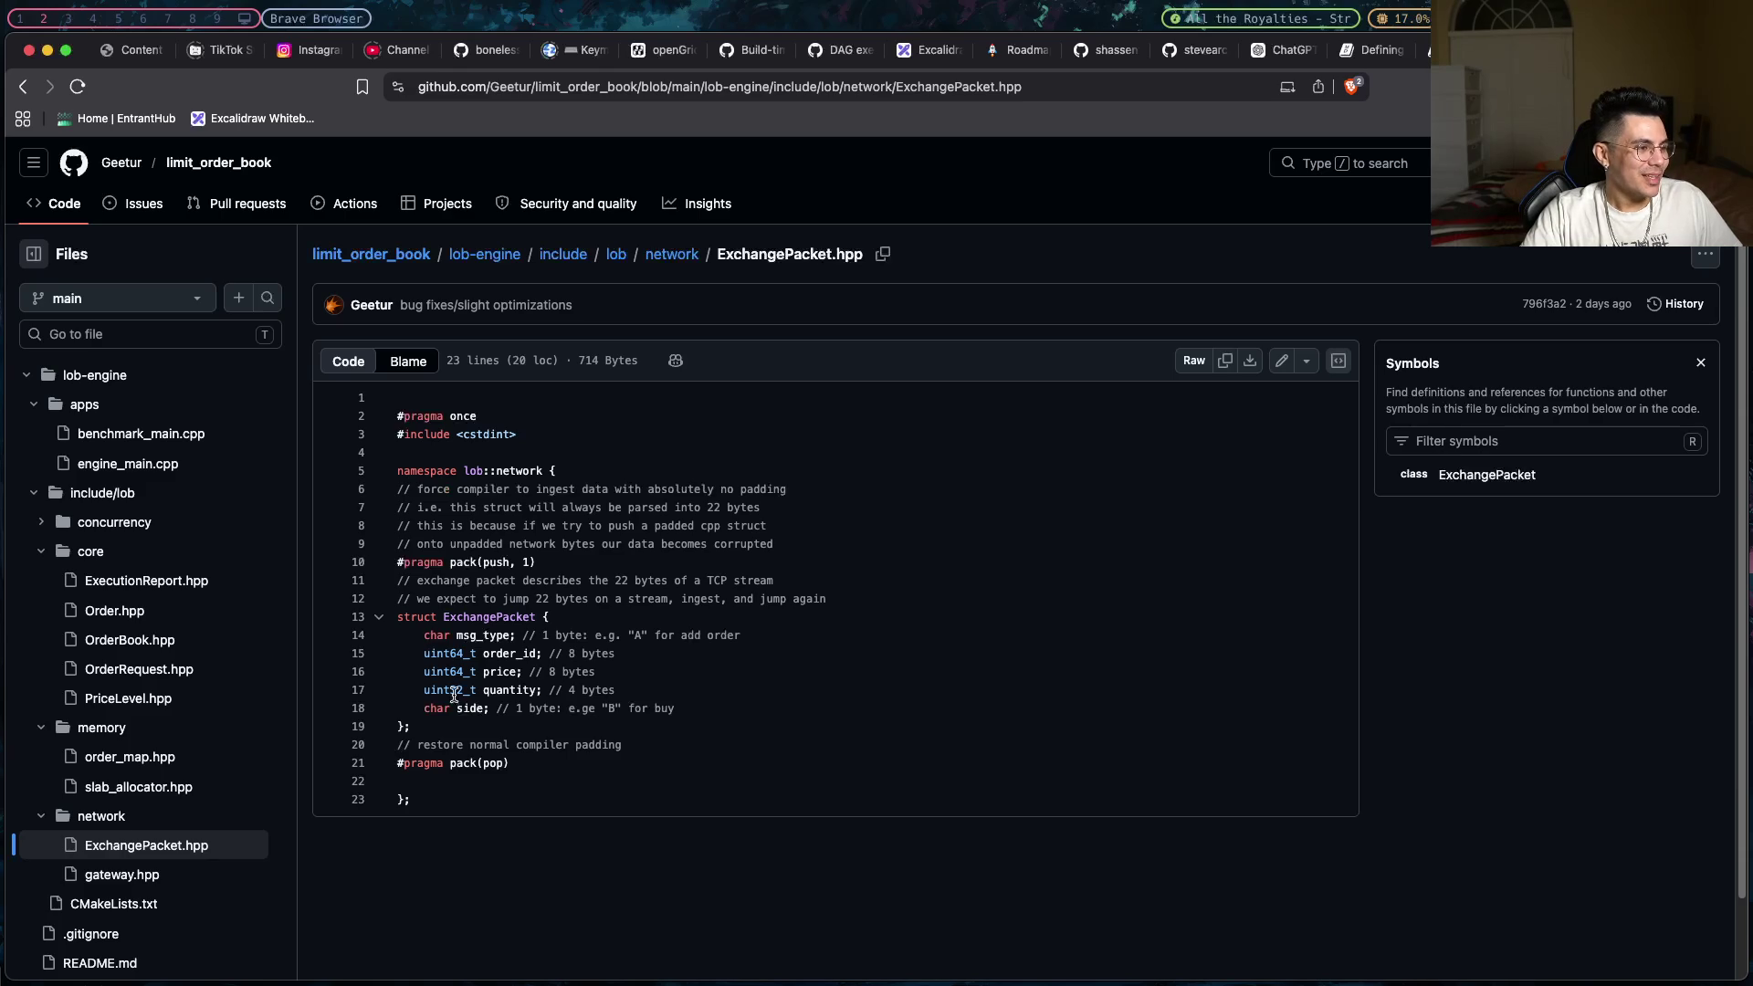
drag(442, 723, 379, 620)
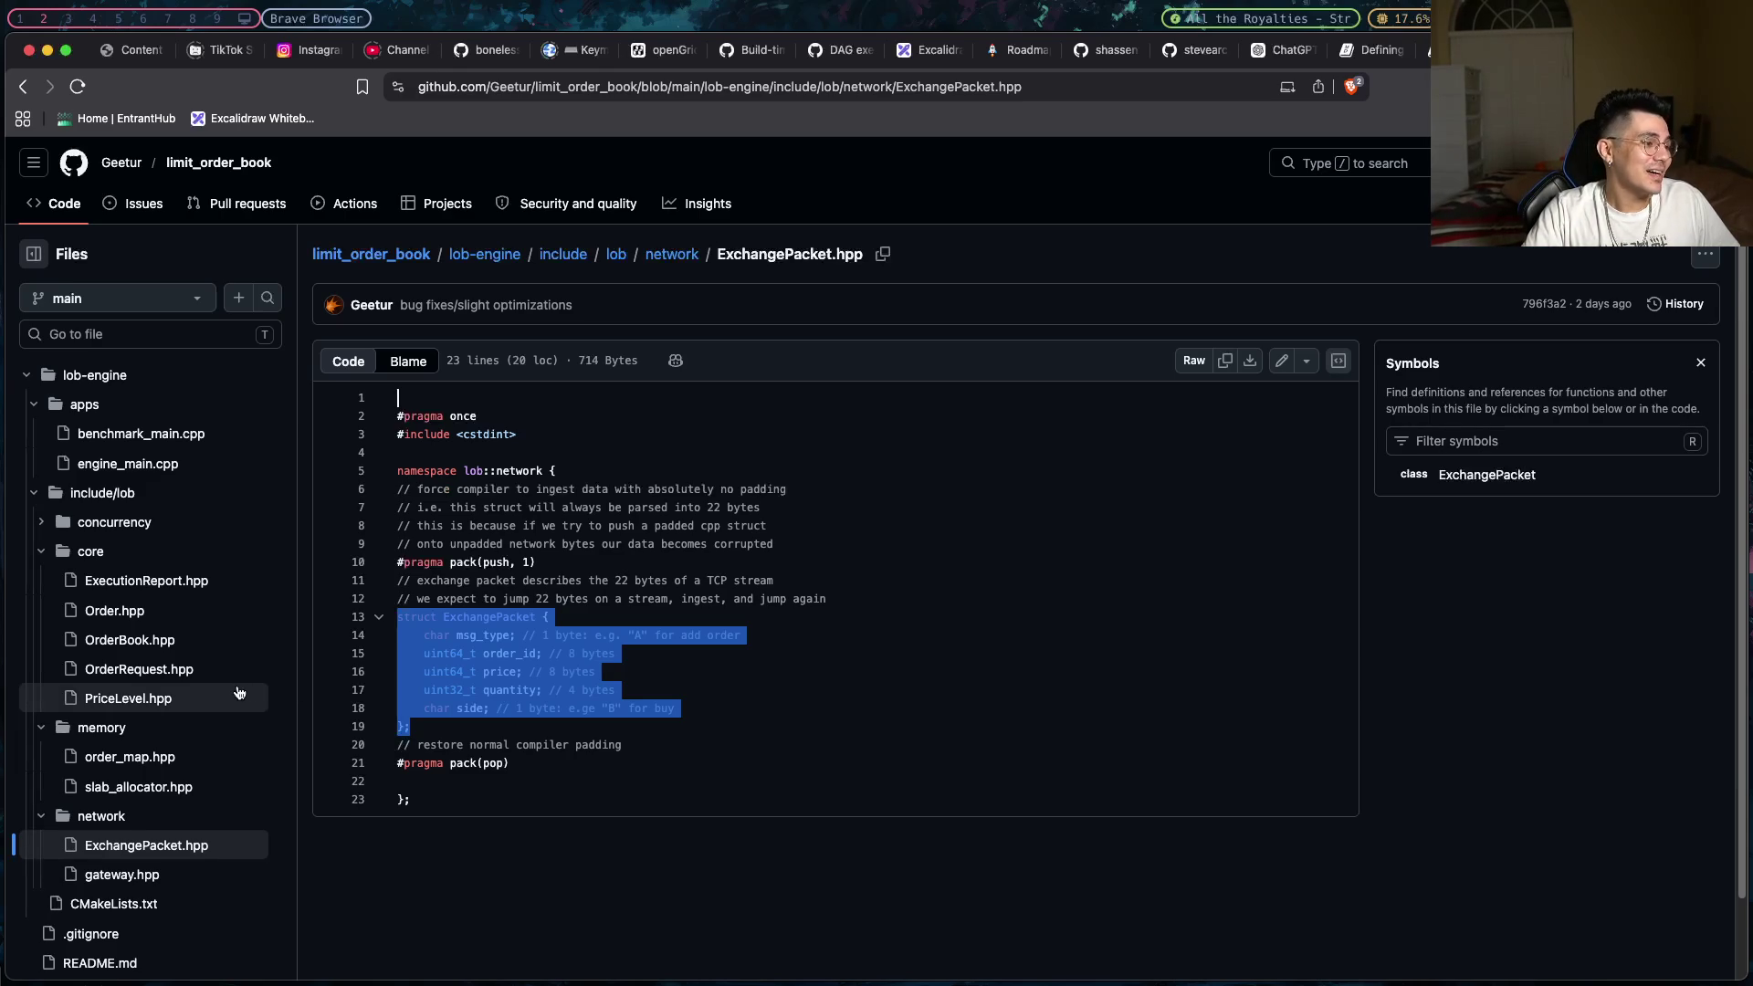
- In engine_main.cpp's network_thread, mark p1's field values, the line 86 buffer insert and lines 75–76
click(128, 464)
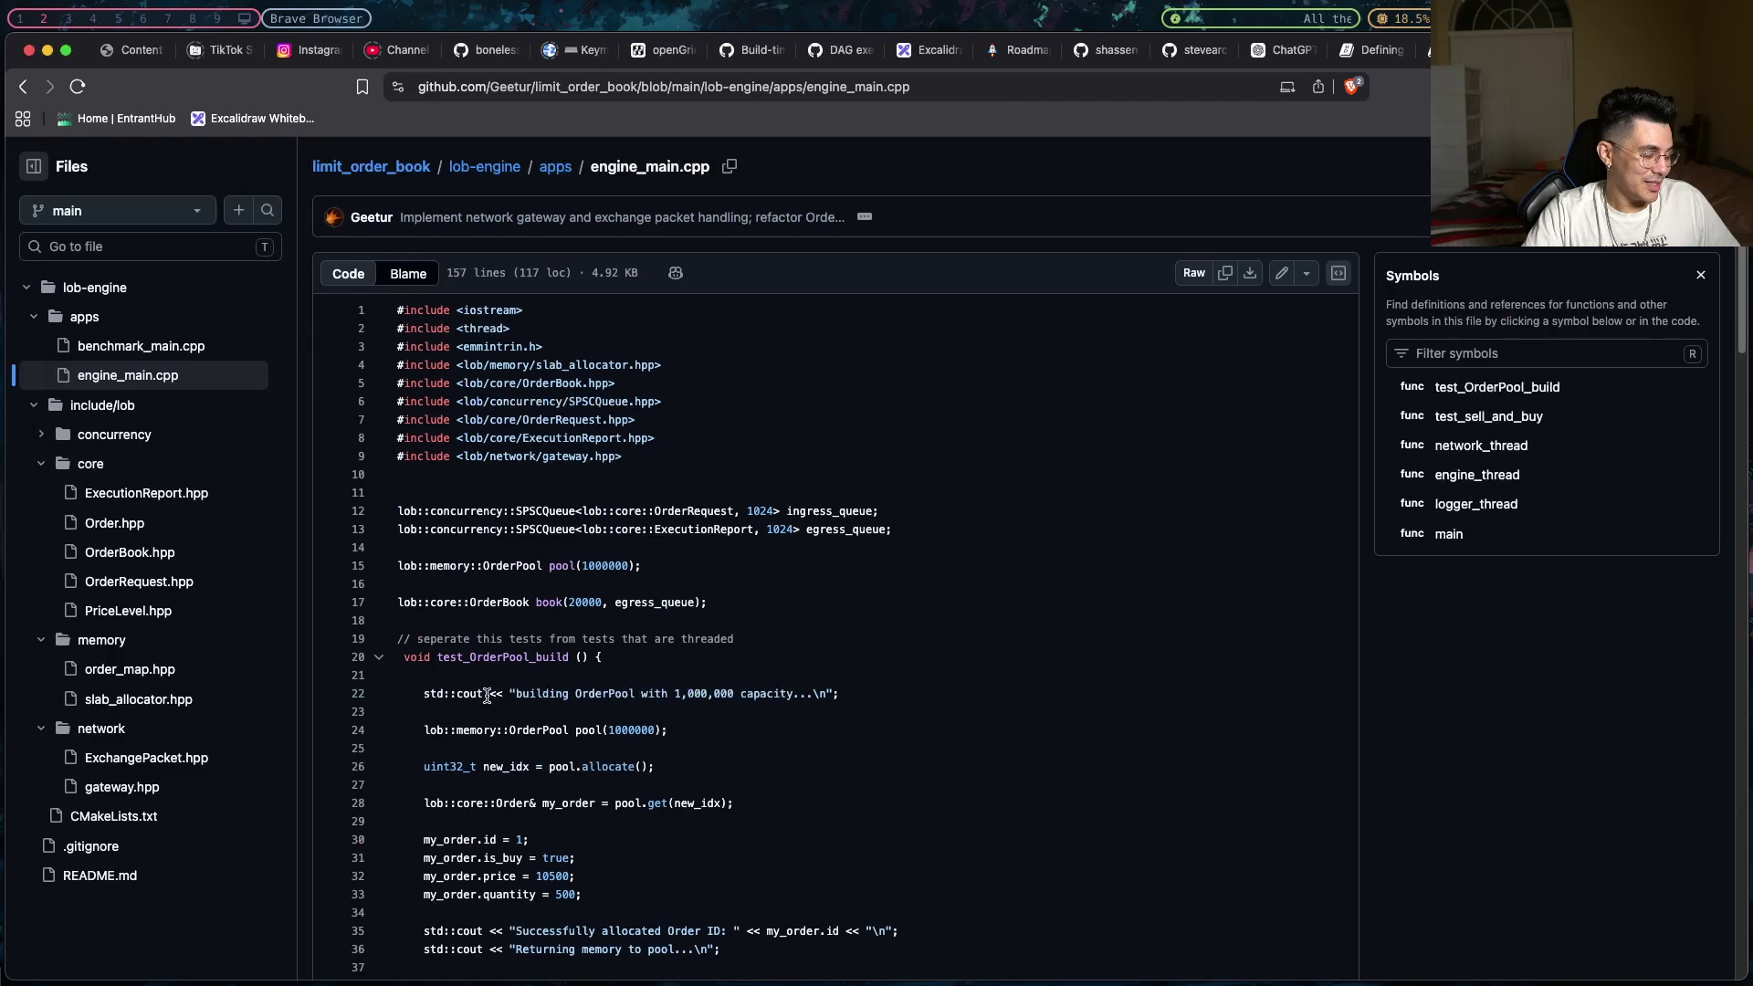
scroll(486, 696, down, 10)
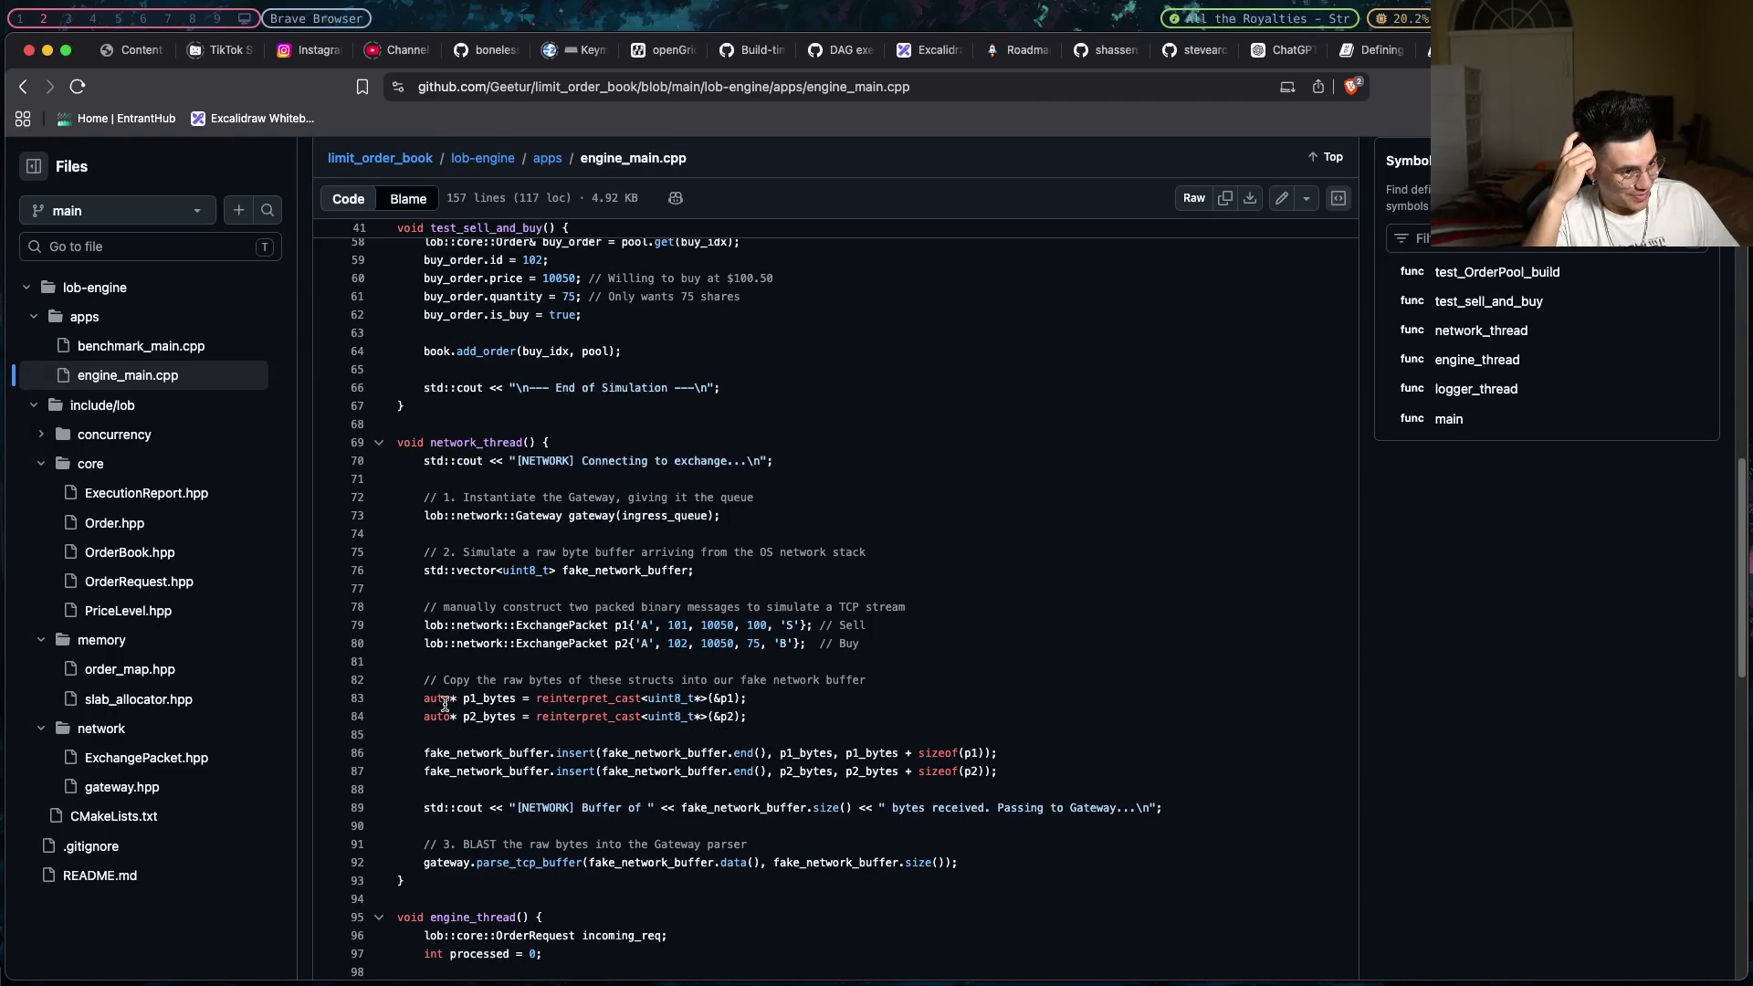
drag(637, 625, 801, 618)
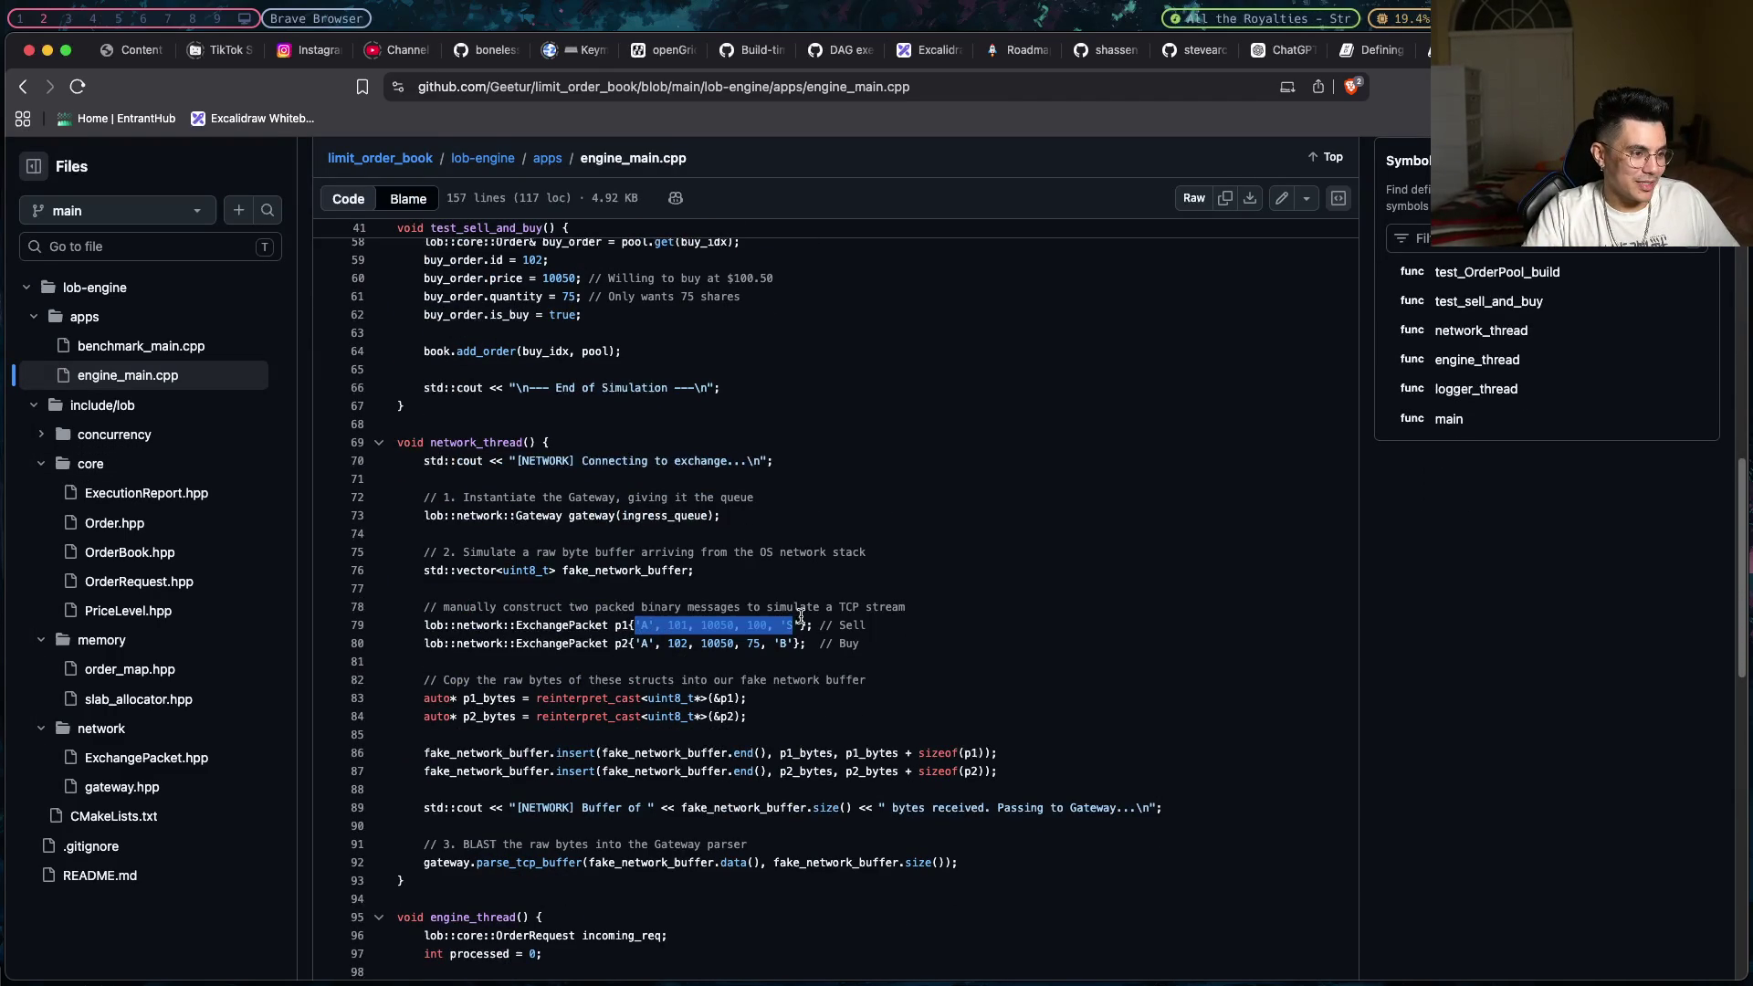
click(809, 625)
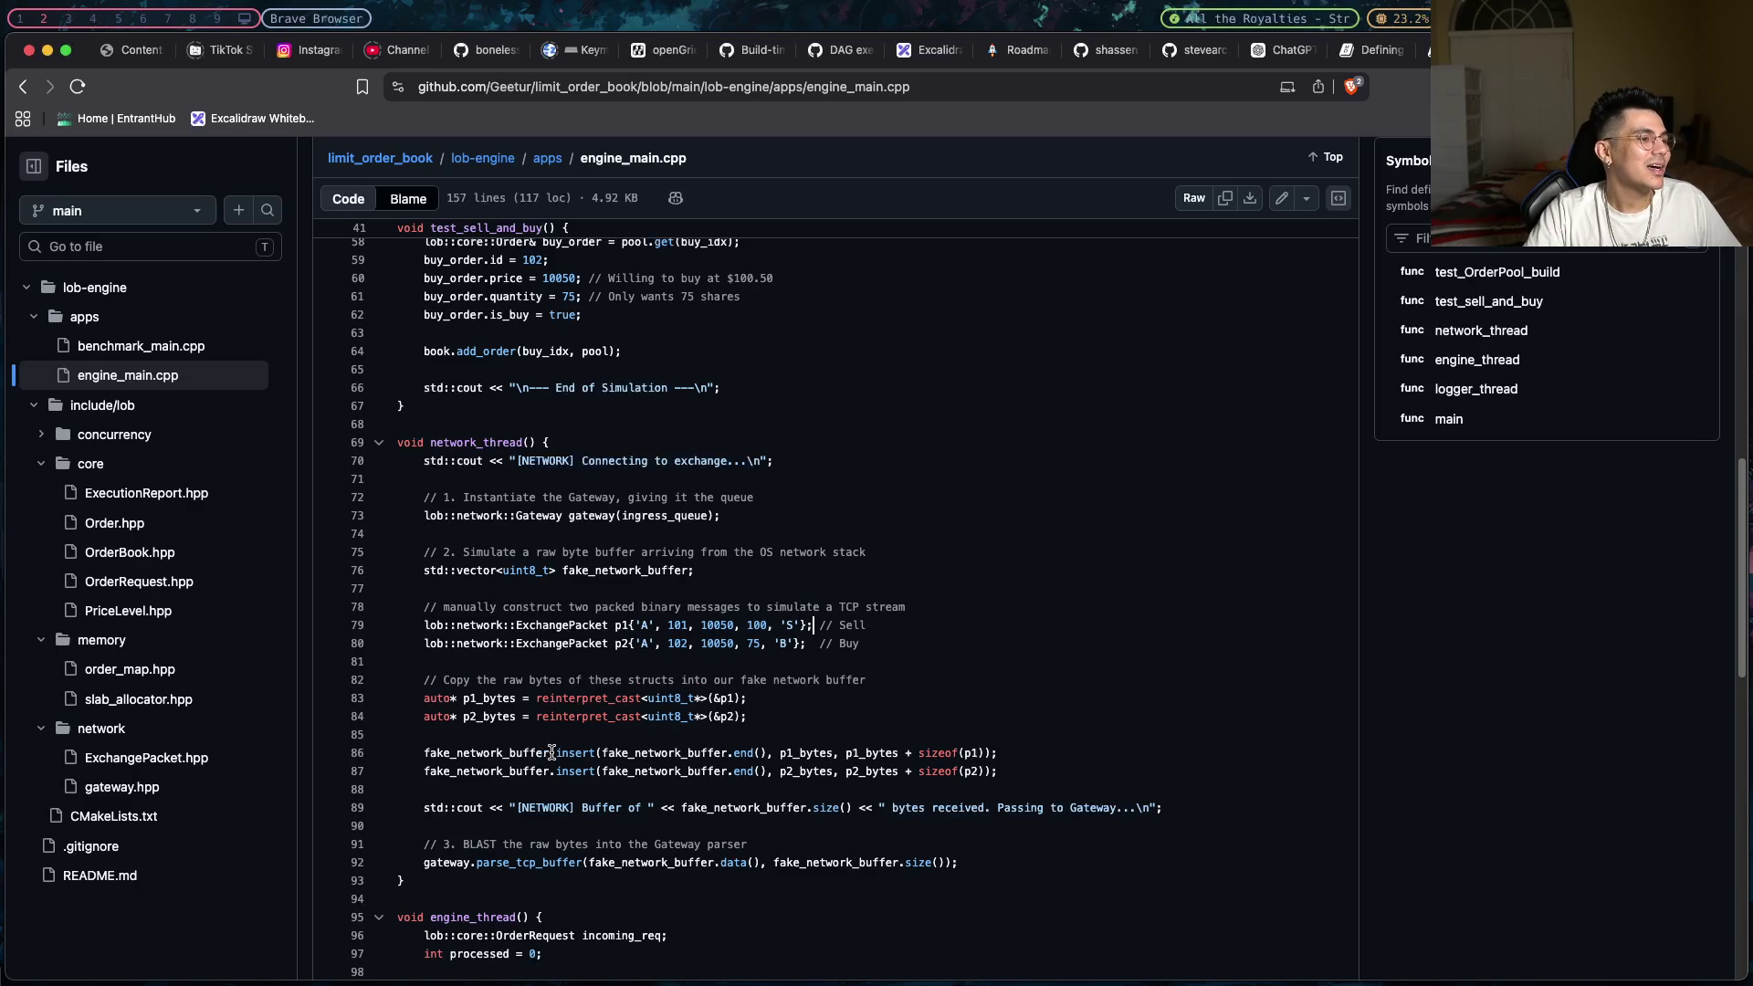
mouse_move(553, 752)
mouse_down()
mouse_move(429, 751)
mouse_move(1032, 750)
mouse_move(402, 751)
mouse_move(452, 744)
mouse_up()
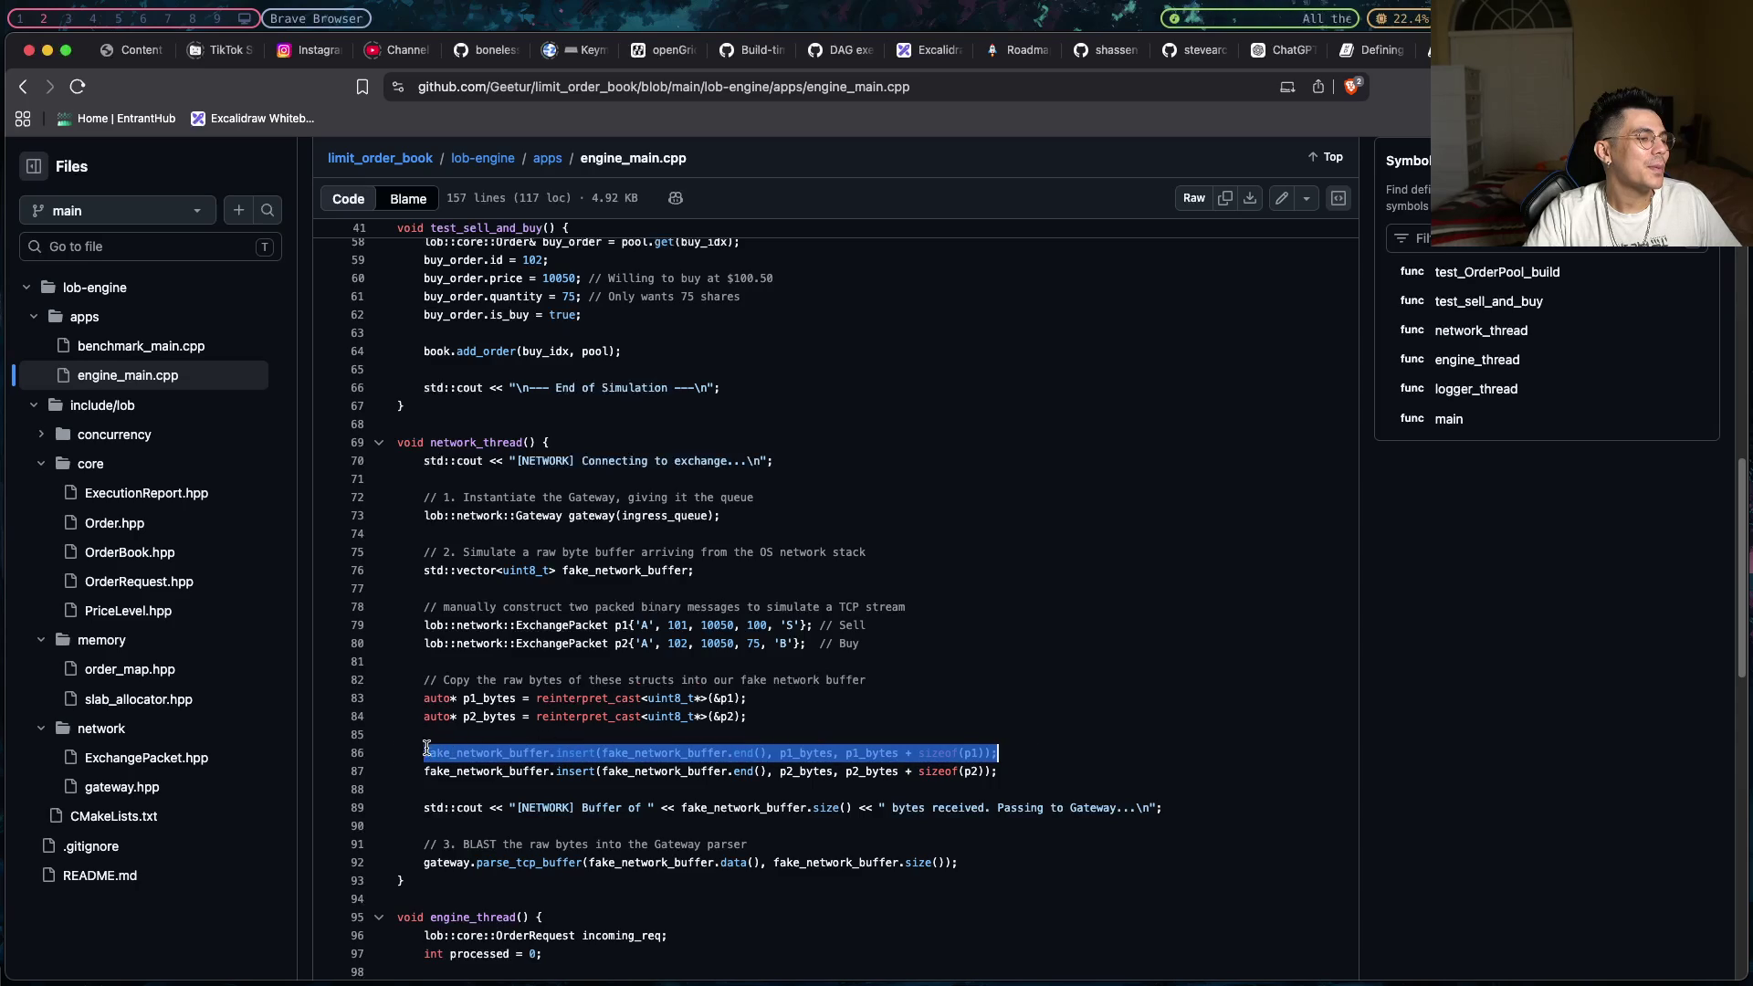
click(427, 751)
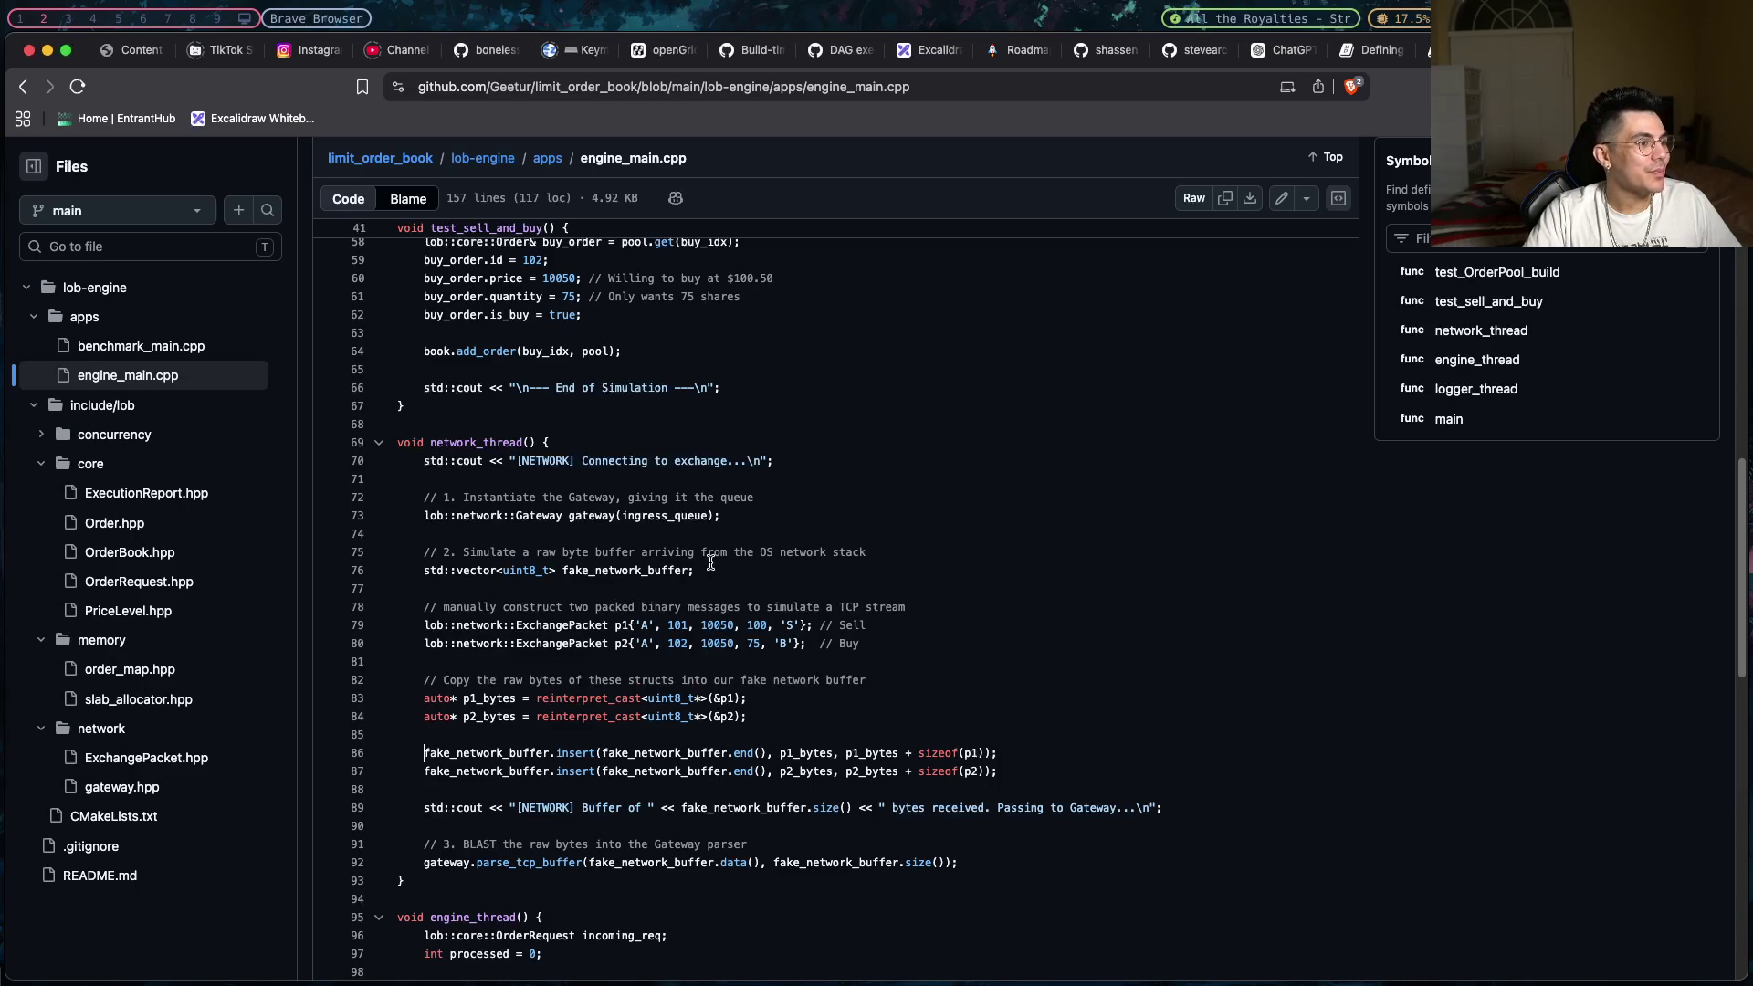
mouse_move(711, 564)
mouse_down()
mouse_move(501, 570)
mouse_move(425, 551)
mouse_up()
click(429, 552)
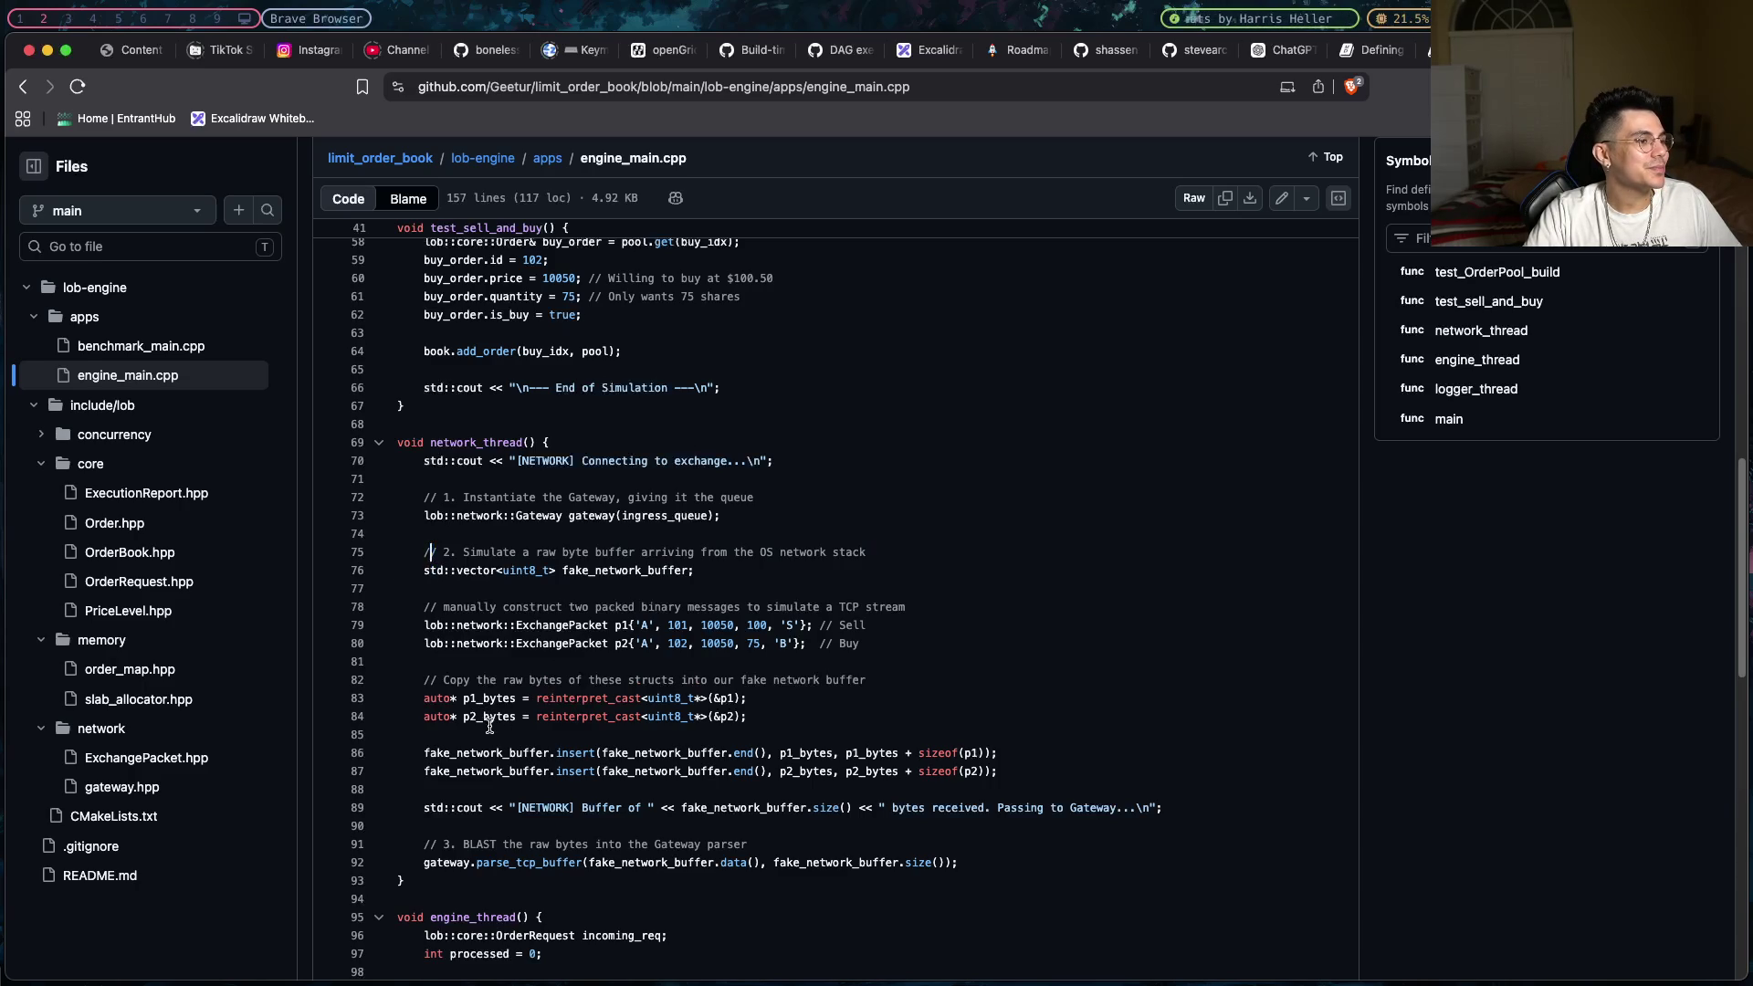